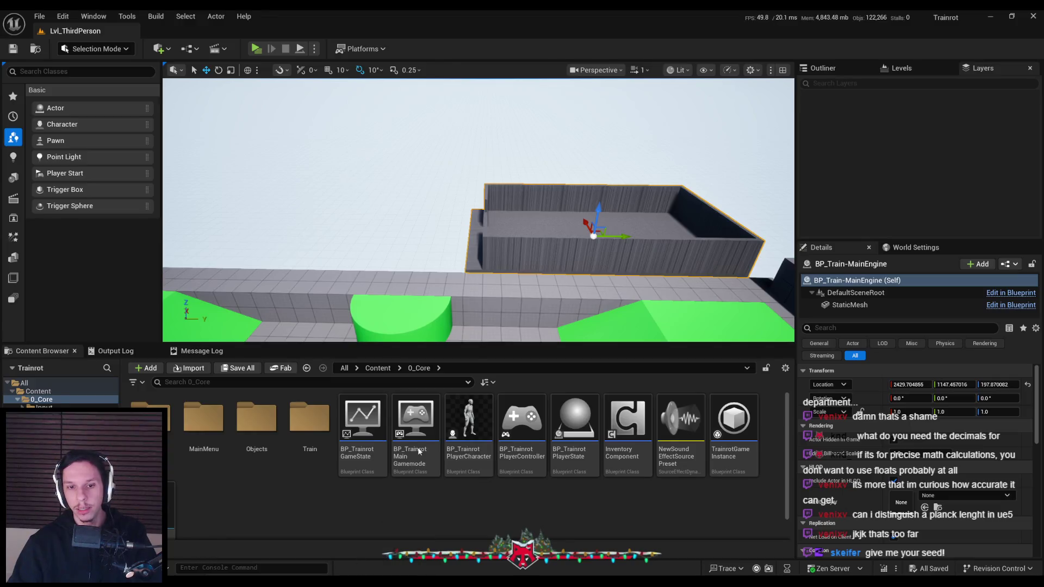
# - Paste a second Print String whose In String comes from an Append of 'SERVER:' and the Run Seed
pyautogui.hotkey('ctrl', 'v')
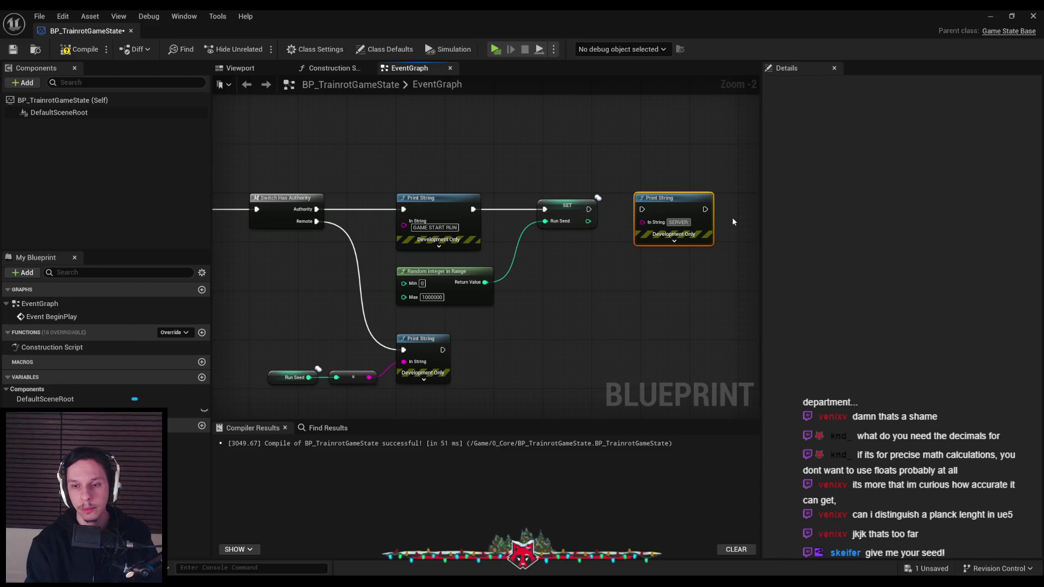
pyautogui.write('ap')
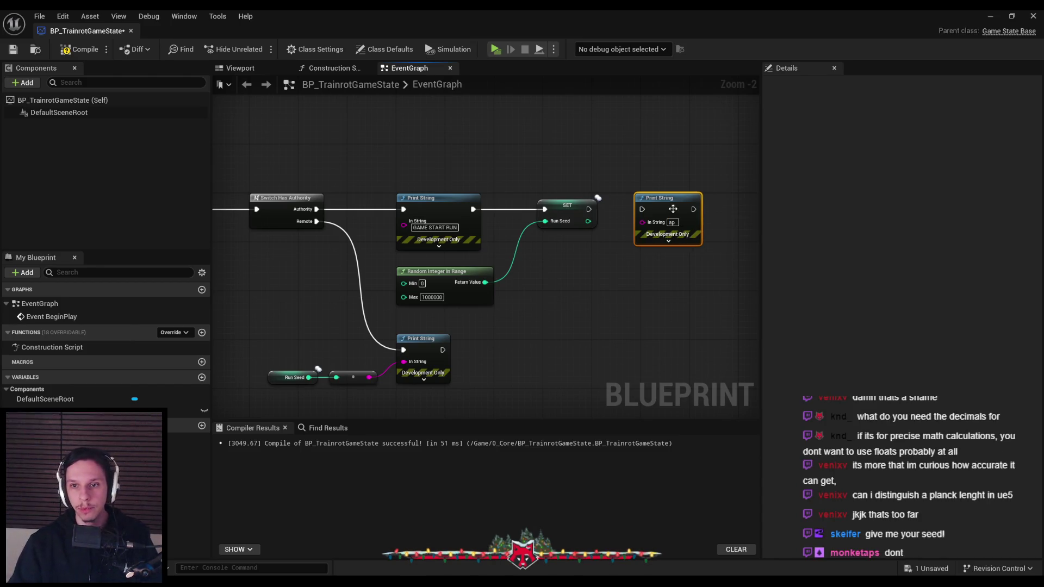
pyautogui.moveTo(674, 209)
pyautogui.mouseDown()
pyautogui.moveTo(704, 209)
pyautogui.moveTo(648, 237)
pyautogui.mouseUp()
pyautogui.write('appe')
pyautogui.click(687, 287)
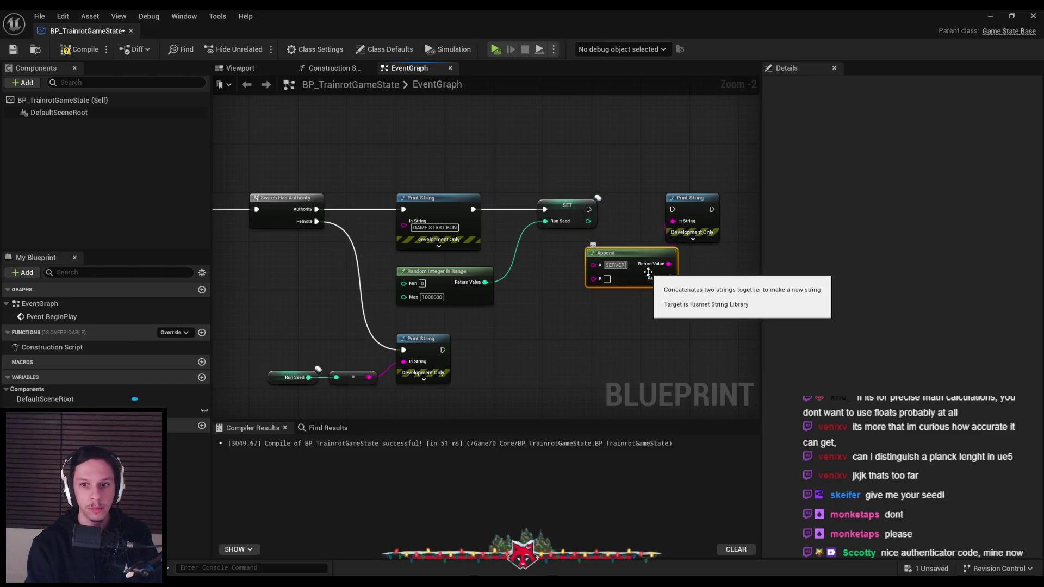
pyautogui.click(607, 265)
pyautogui.write('SERVER:')
pyautogui.moveTo(593, 278); pyautogui.dragTo(588, 222)
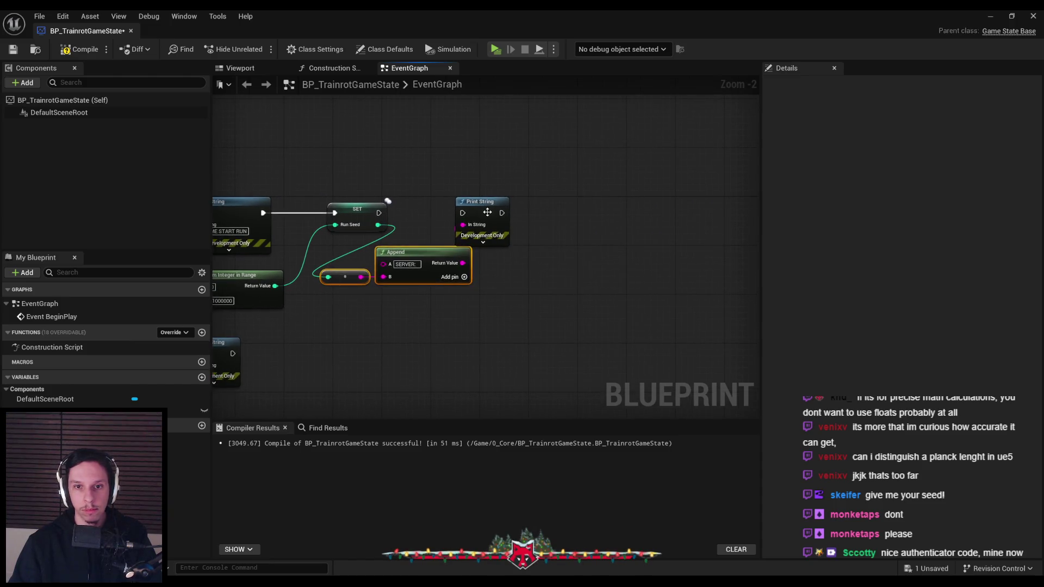
# - Wire SET's execution into the new Print String, tidy the node layout, and compile the GameState blueprint
pyautogui.moveTo(472, 220)
pyautogui.mouseDown()
pyautogui.moveTo(545, 219)
pyautogui.moveTo(378, 213)
pyautogui.mouseUp()
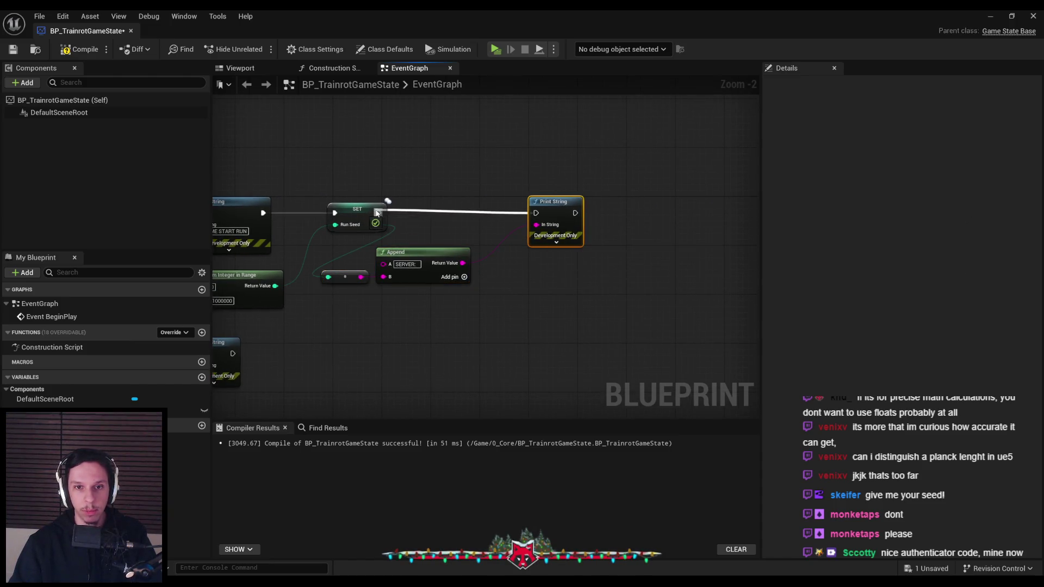
pyautogui.moveTo(447, 329); pyautogui.dragTo(337, 271)
pyautogui.moveTo(416, 280); pyautogui.dragTo(496, 273)
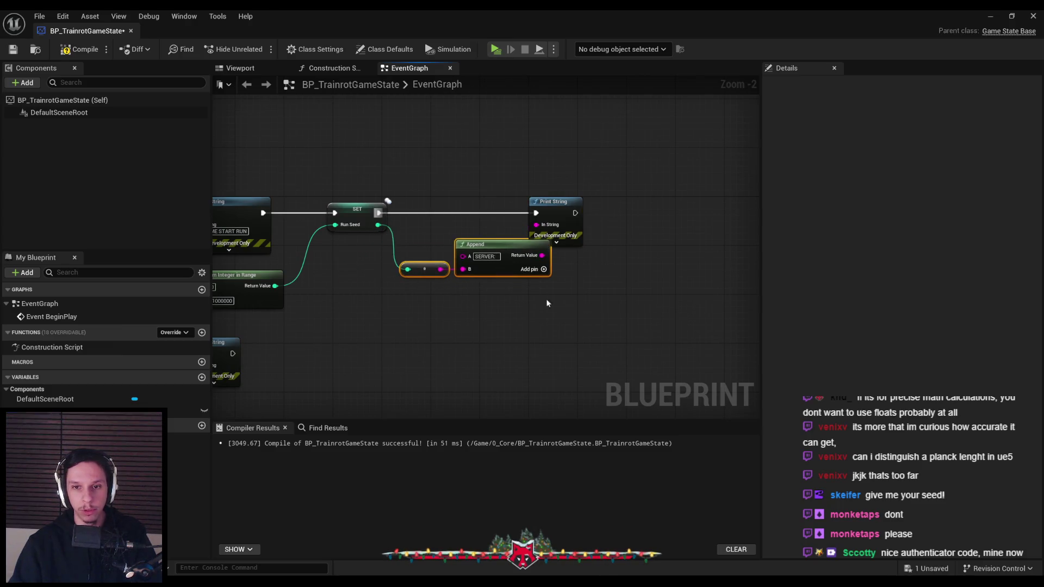
pyautogui.moveTo(554, 239); pyautogui.dragTo(591, 240)
pyautogui.moveTo(647, 331); pyautogui.dragTo(455, 207)
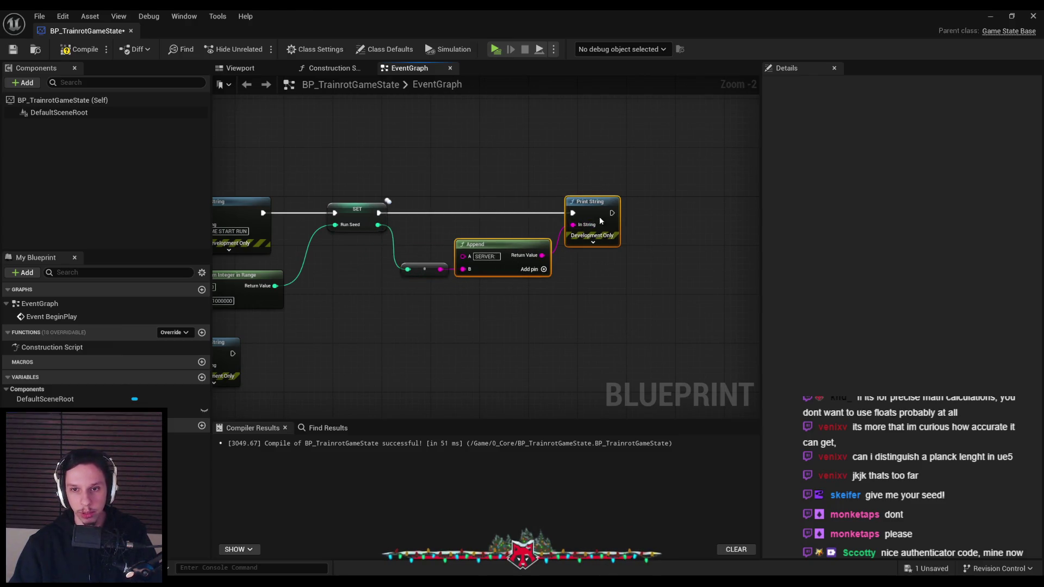
pyautogui.moveTo(599, 216); pyautogui.dragTo(606, 216)
pyautogui.click(564, 318)
pyautogui.click(79, 49)
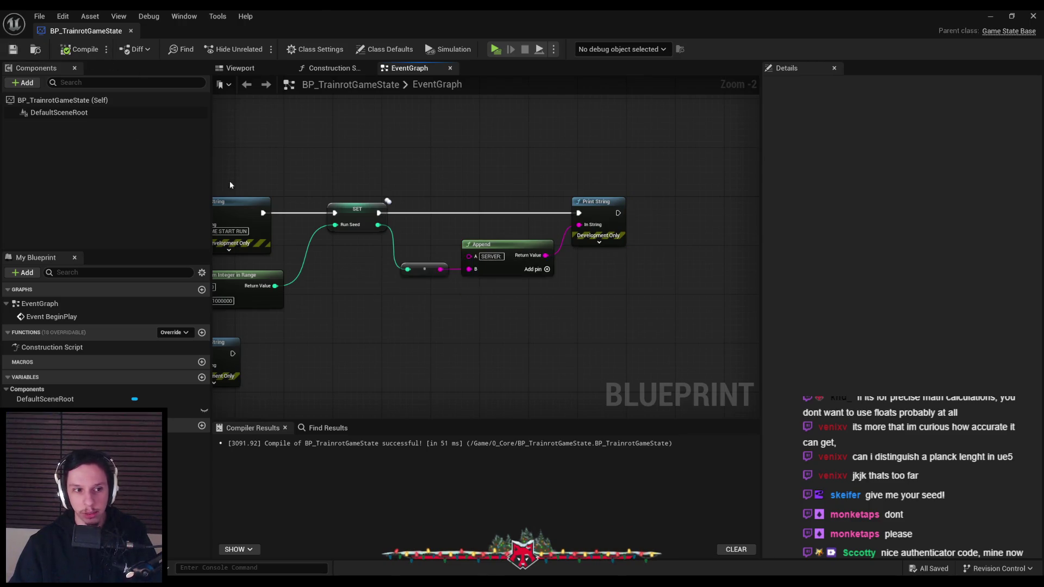
pyautogui.scroll(-1, 230, 185)
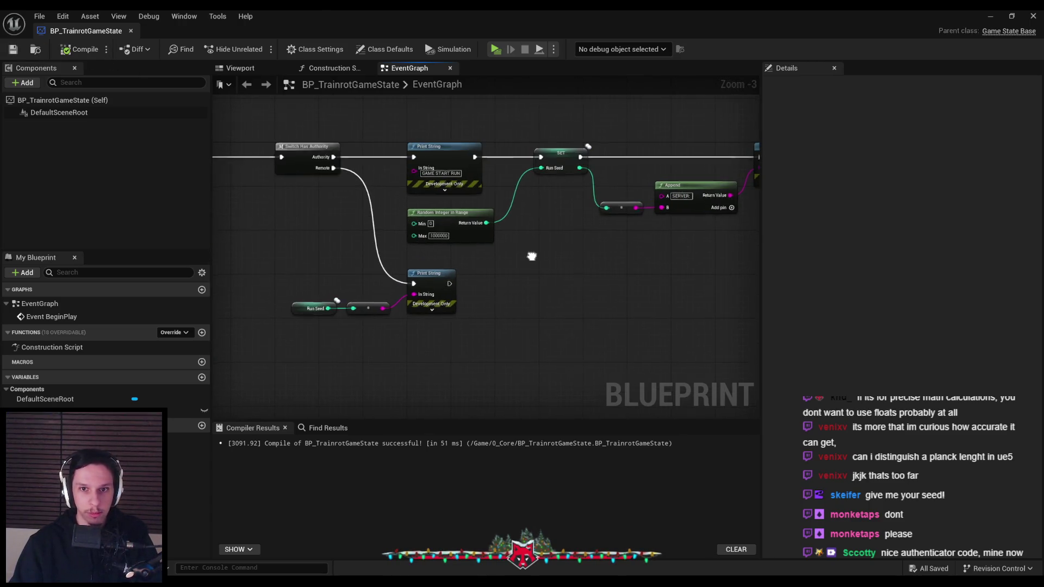
# - Run a multiplayer play-in-editor session to check the printed seeds, stop it, and switch to the browser
pyautogui.click(990, 15)
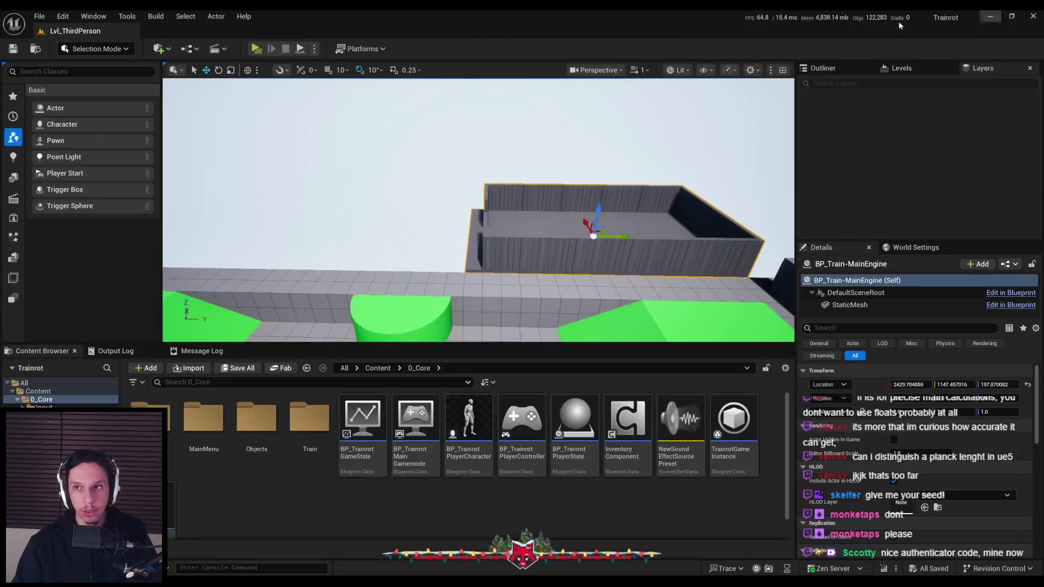
pyautogui.hotkey('alt', 'p')
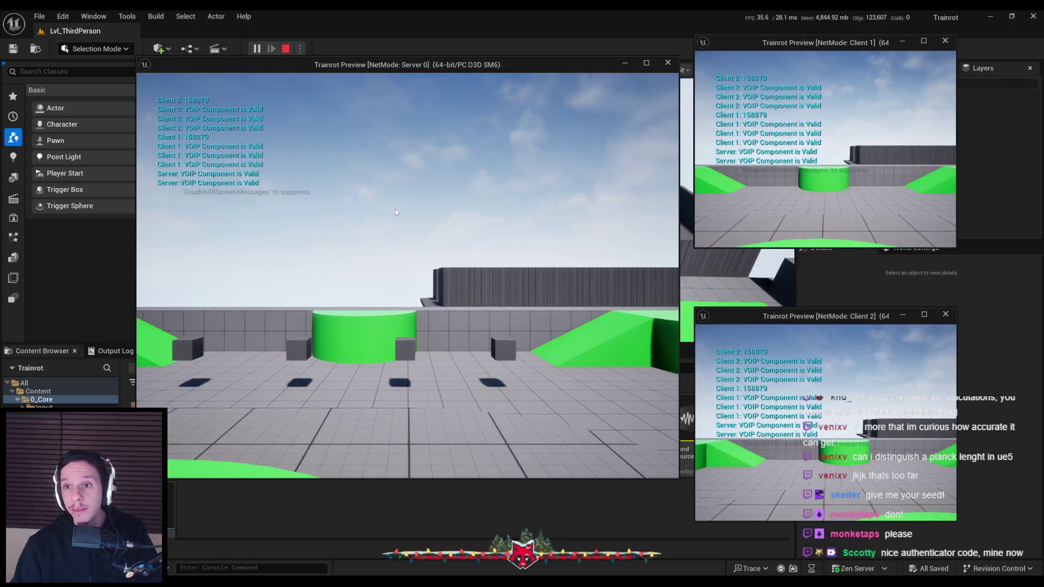
pyautogui.click(429, 254)
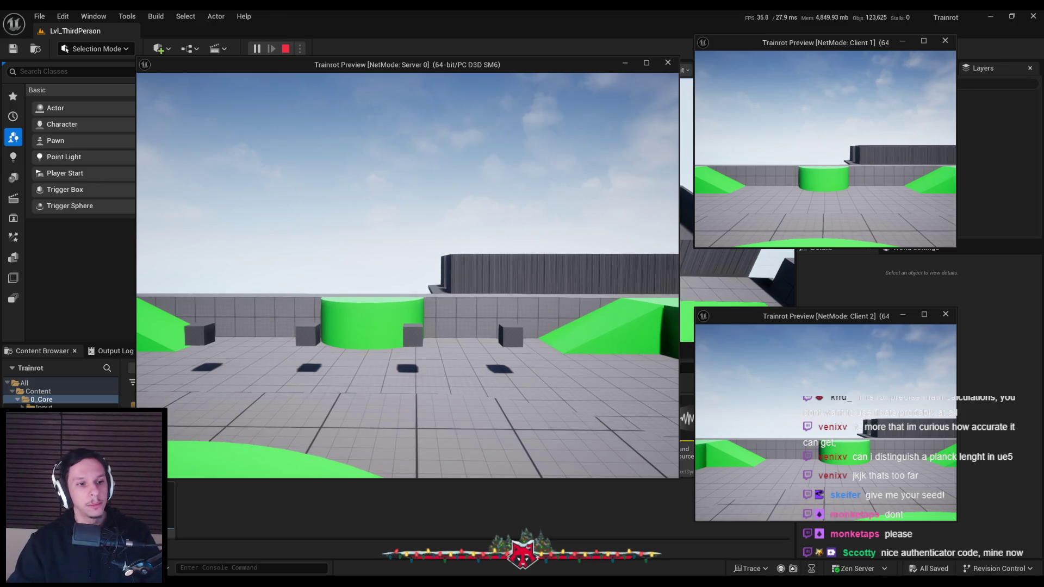
pyautogui.press('Escape')
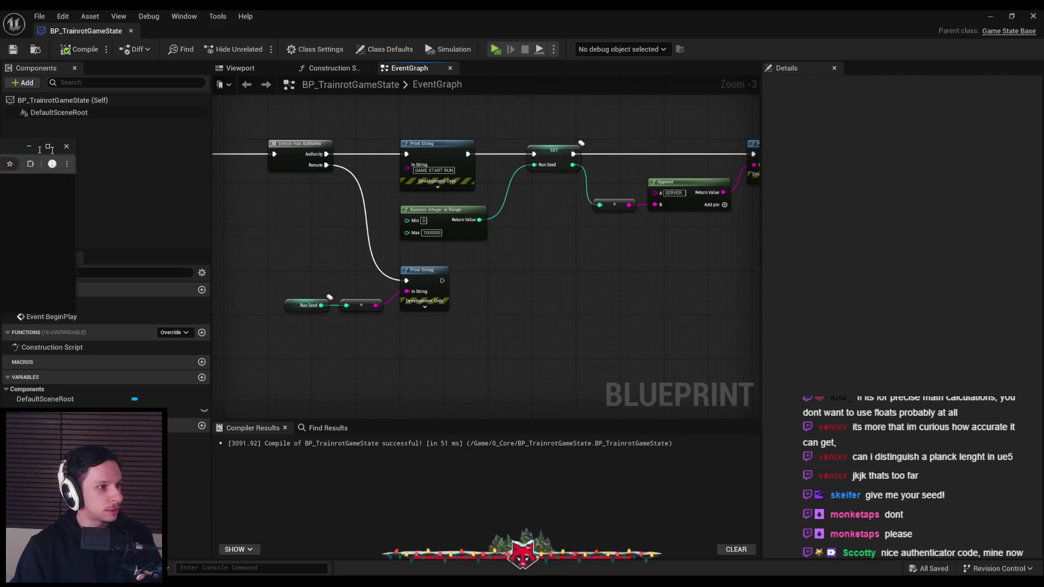
pyautogui.hotkey('alt', 'Tab')
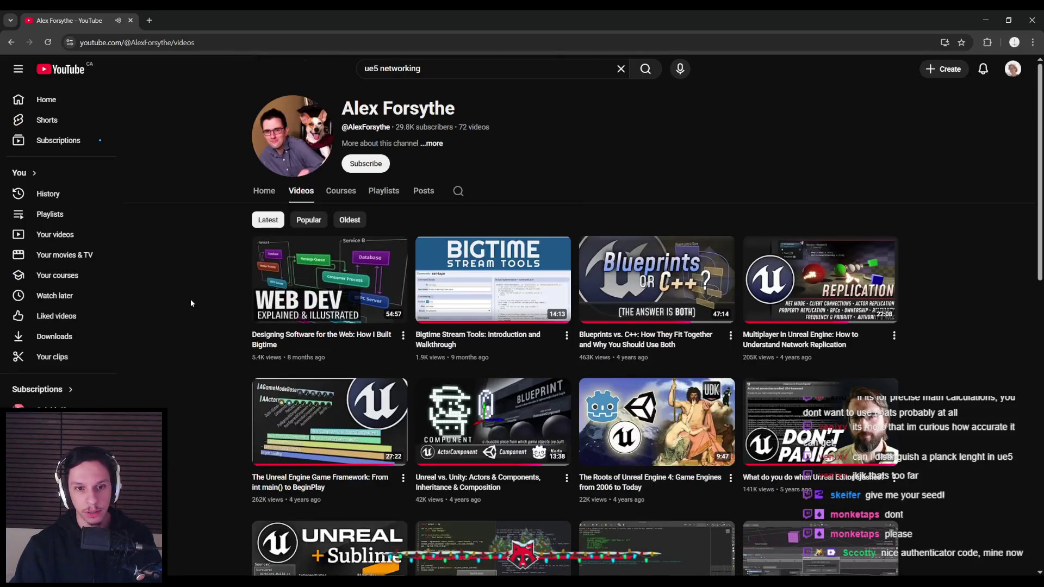
# - Start 'The Unreal Engine Game Framework: From int main() to BeginPlay' from the channel's videos and pause it
pyautogui.scroll(-1, 168, 311)
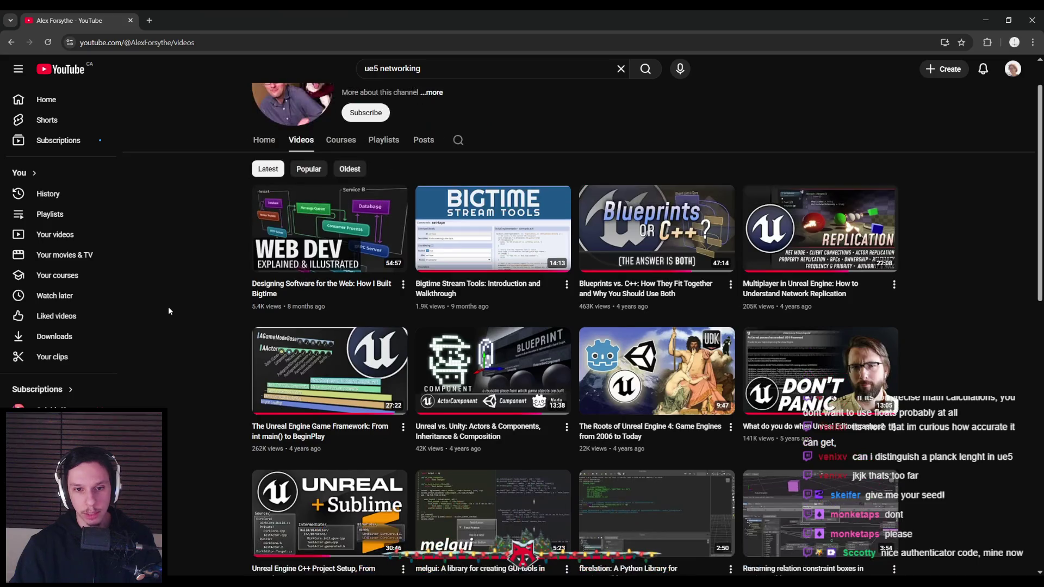
pyautogui.click(256, 389)
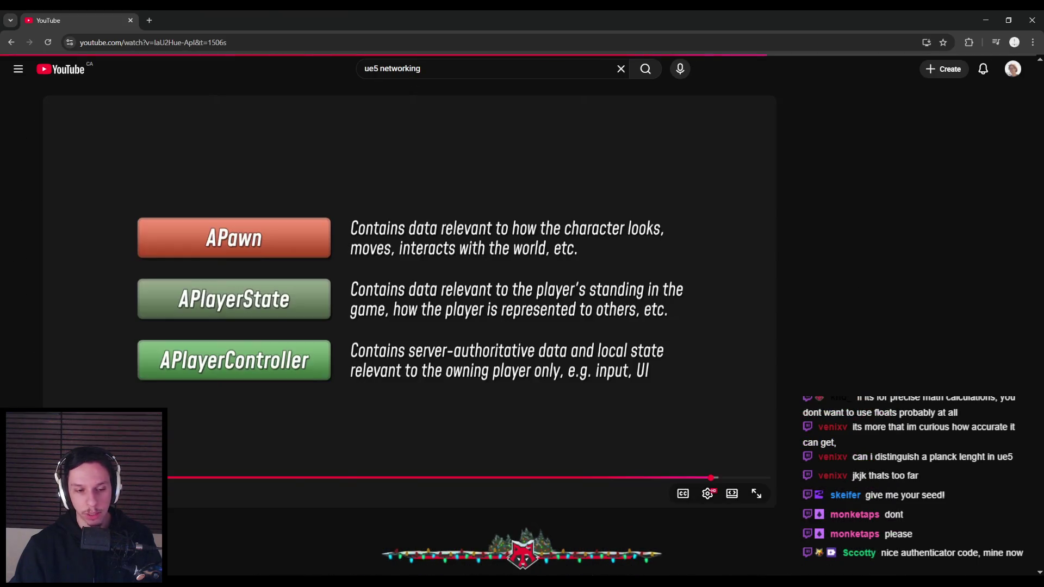
pyautogui.press('k')
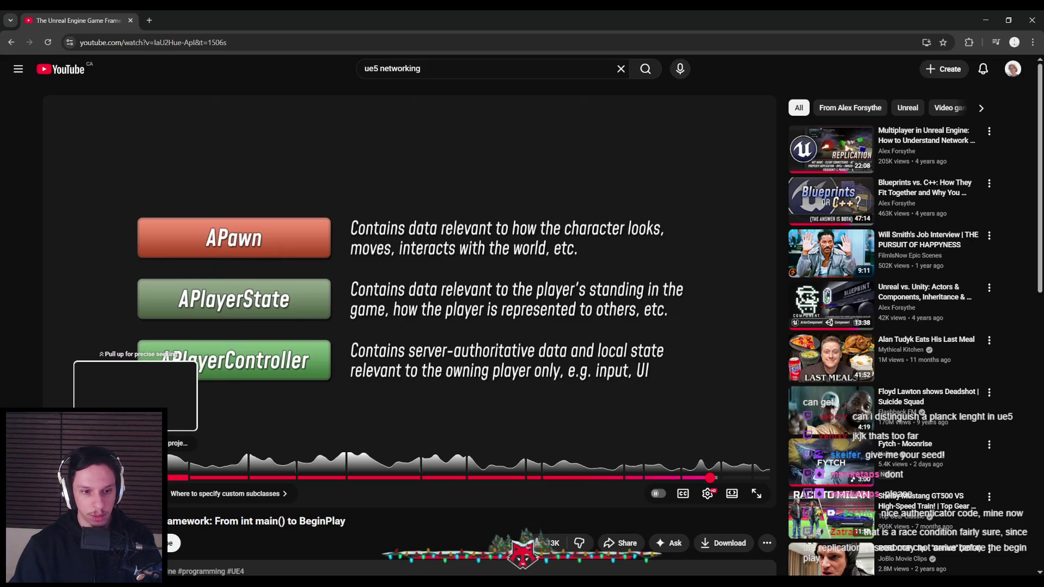
# - Seek from the PreInit chapter through module loading and FEngineLoop::Init to Engine initialization
pyautogui.click(141, 478)
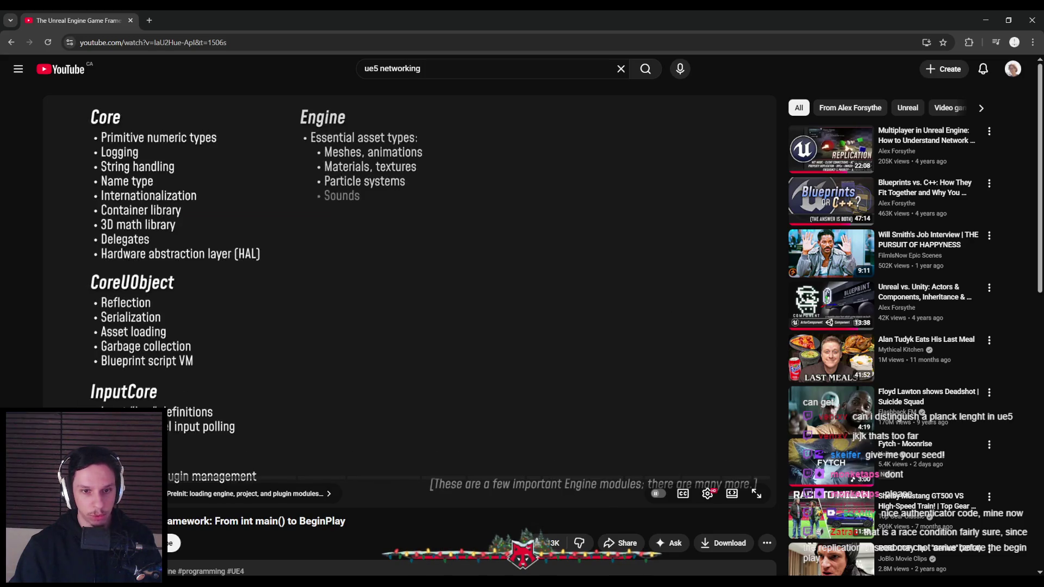
pyautogui.click(150, 478)
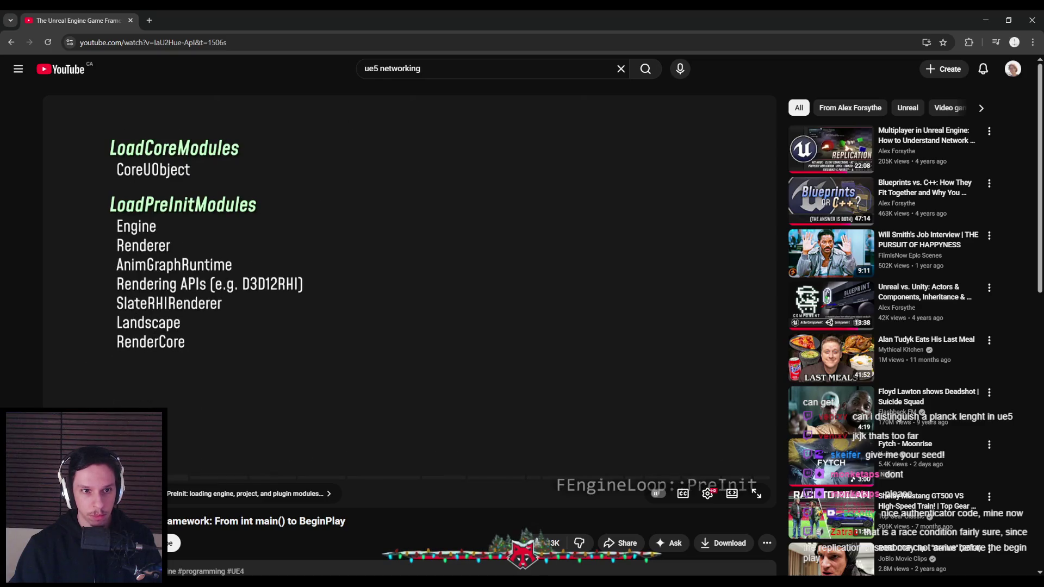
pyautogui.click(170, 478)
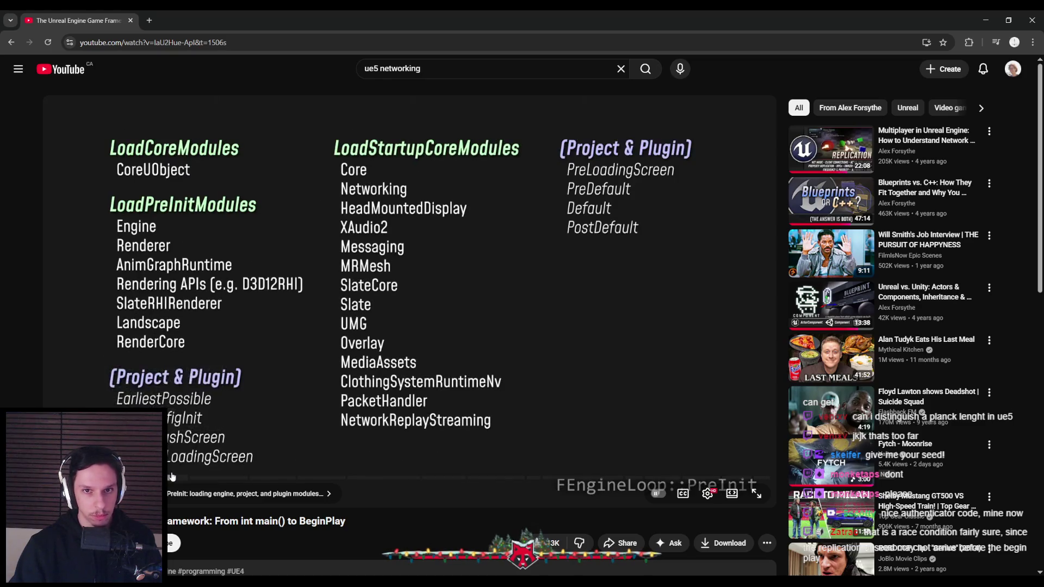
pyautogui.click(188, 477)
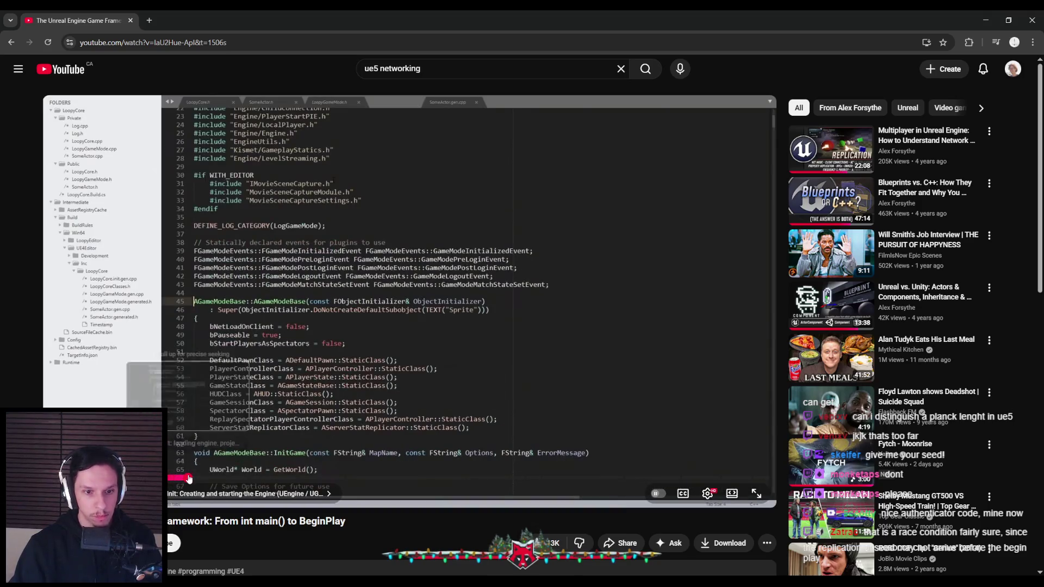
pyautogui.moveTo(189, 479); pyautogui.dragTo(222, 478)
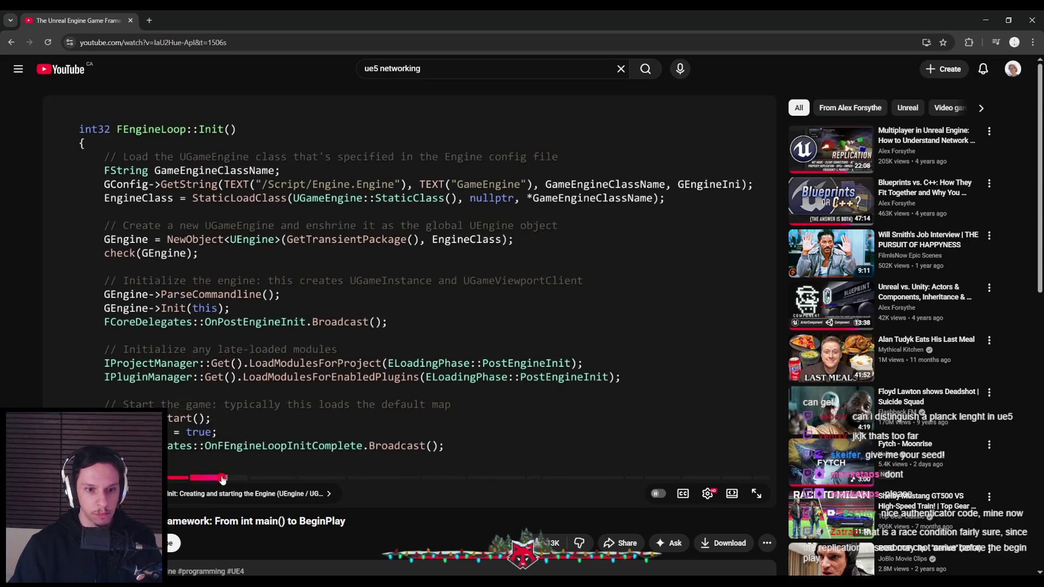
pyautogui.click(238, 479)
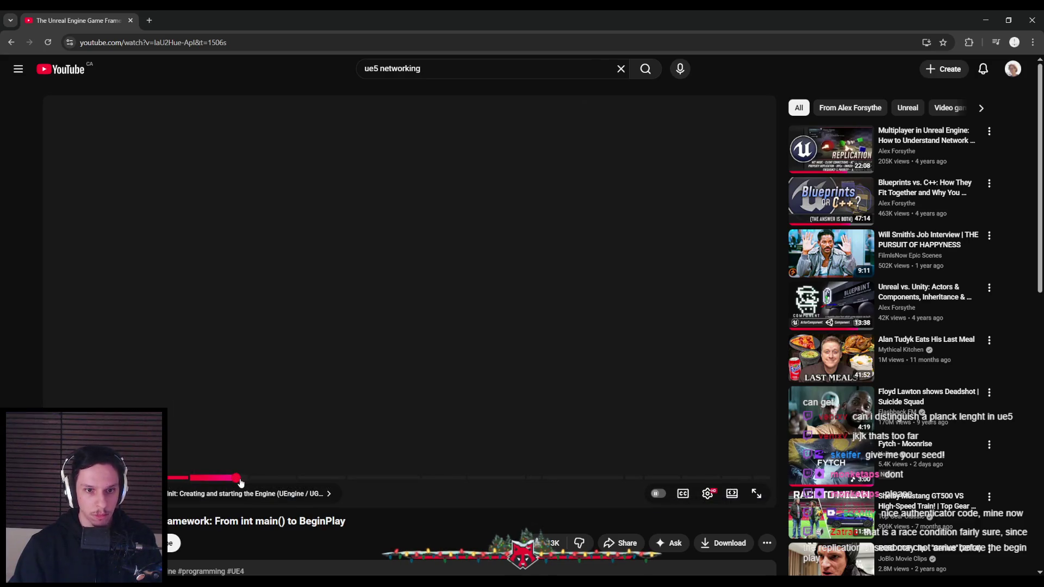
pyautogui.moveTo(241, 483); pyautogui.dragTo(289, 478)
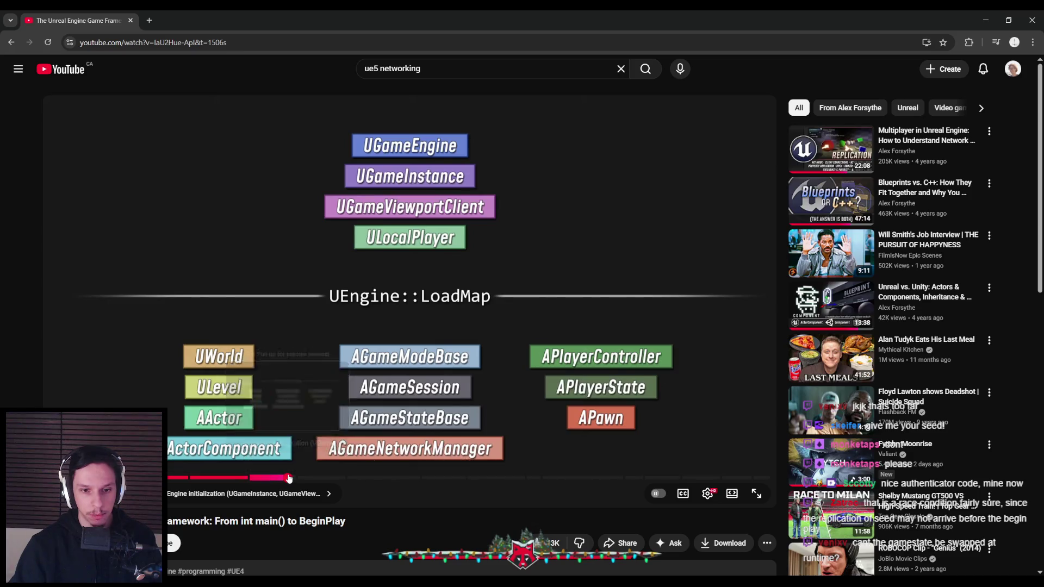
# - Skim ahead past 9:34 into the 'LoadMap: Reloading the world from disk' chapter
pyautogui.moveTo(293, 478); pyautogui.dragTo(322, 479)
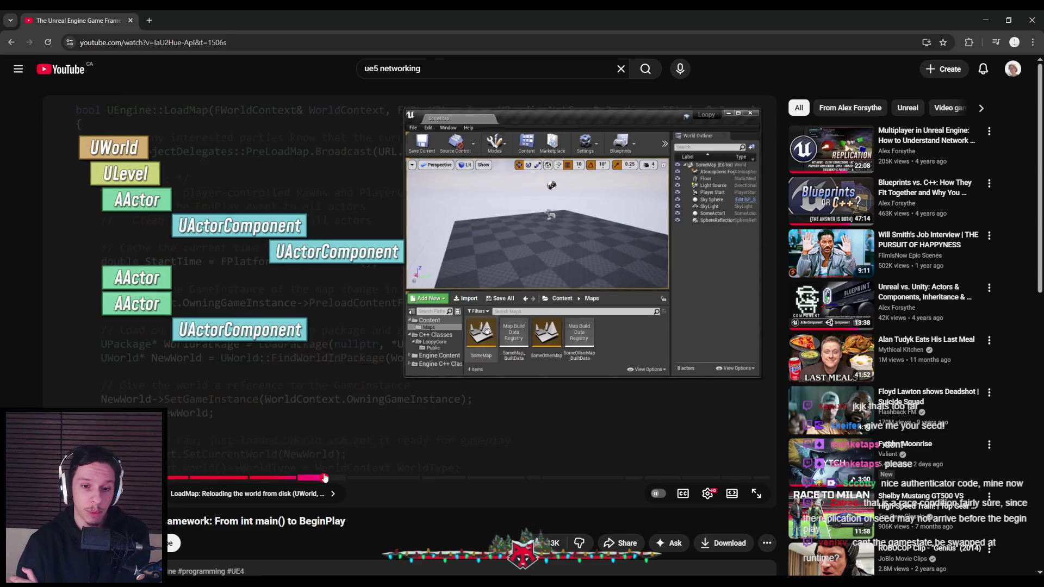
pyautogui.moveTo(326, 478); pyautogui.dragTo(343, 481)
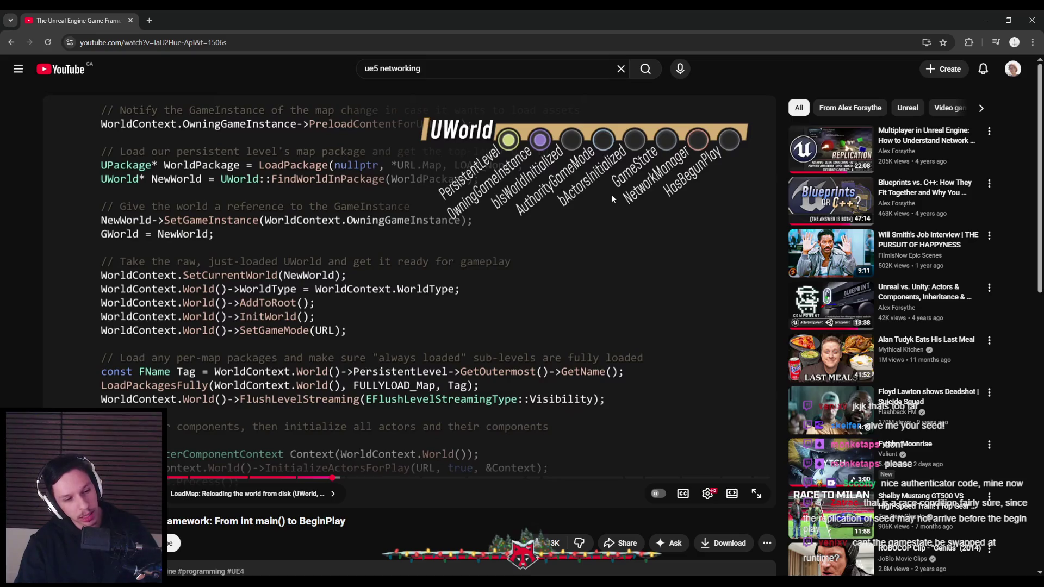
# - Skip past component registration, InitializeActorsForPlay and the game mode part to the player login chapter
pyautogui.click(353, 477)
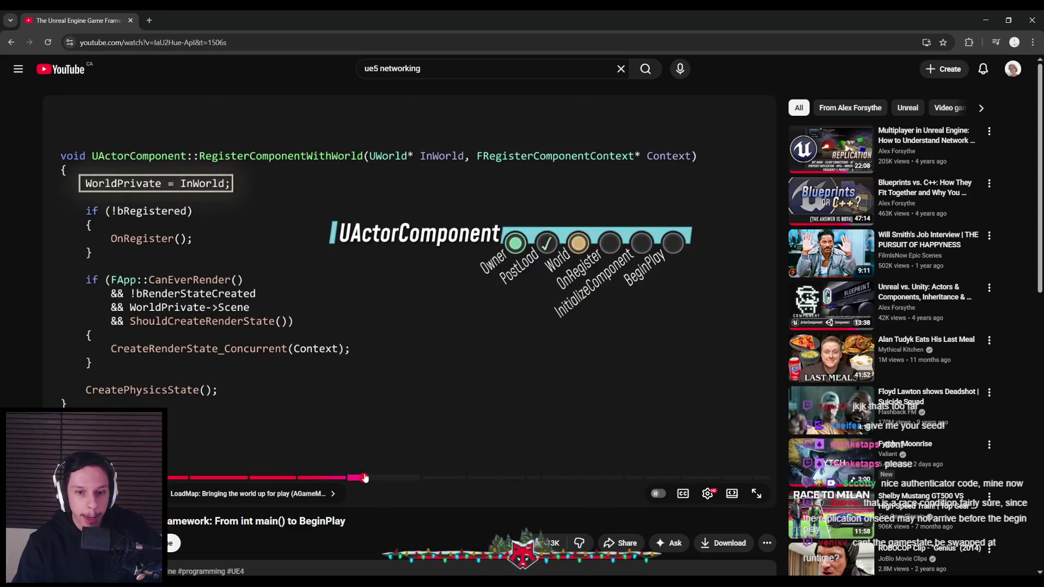
pyautogui.click(362, 477)
pyautogui.click(370, 478)
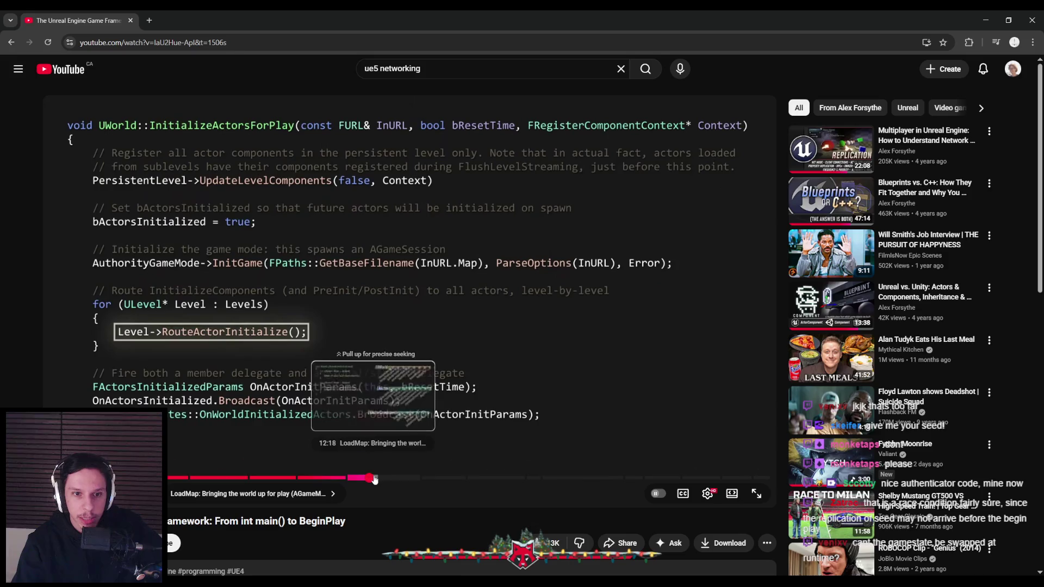
pyautogui.click(375, 478)
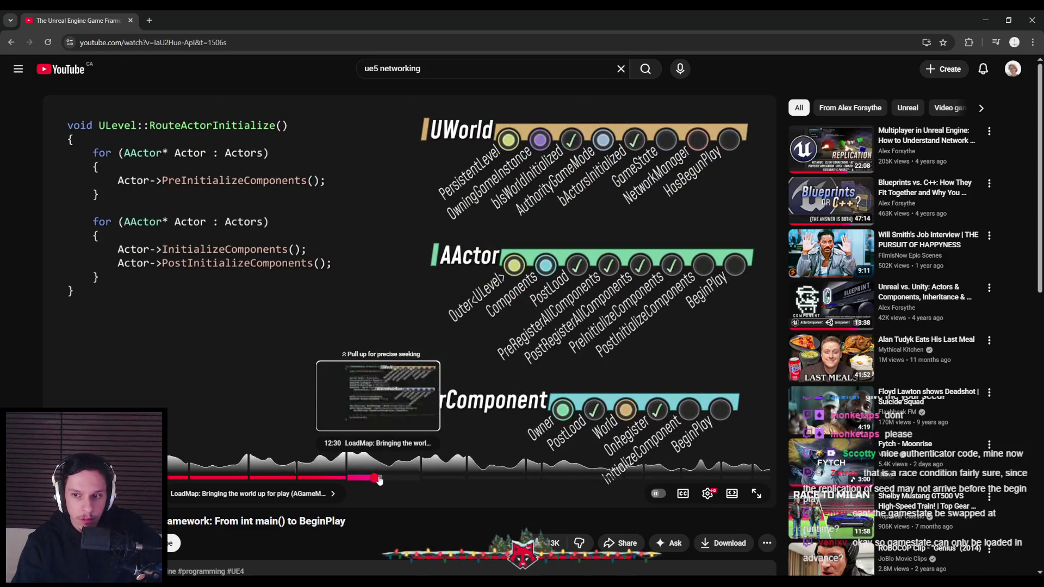
pyautogui.click(387, 479)
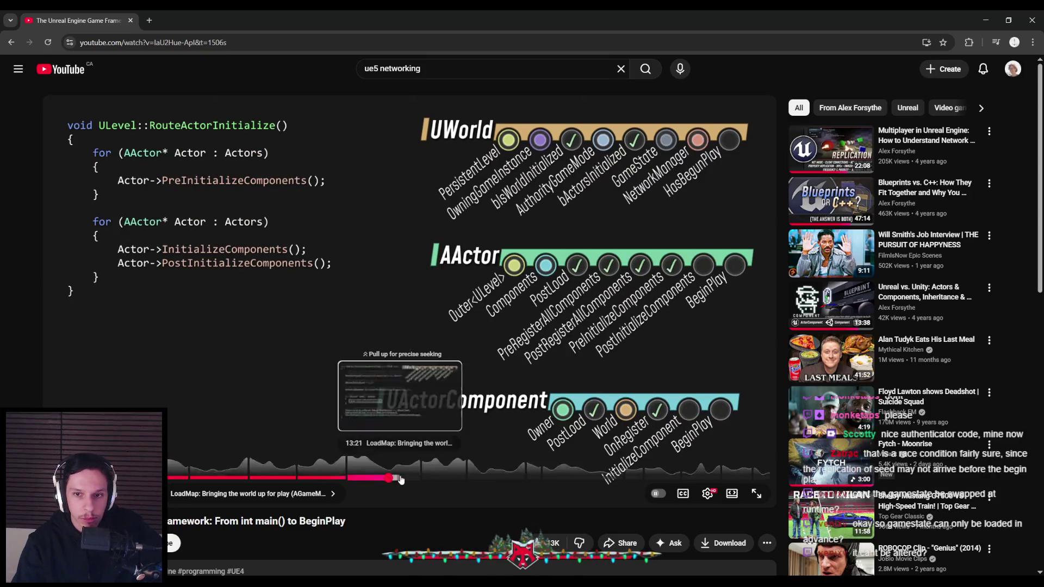
pyautogui.click(401, 478)
pyautogui.click(424, 478)
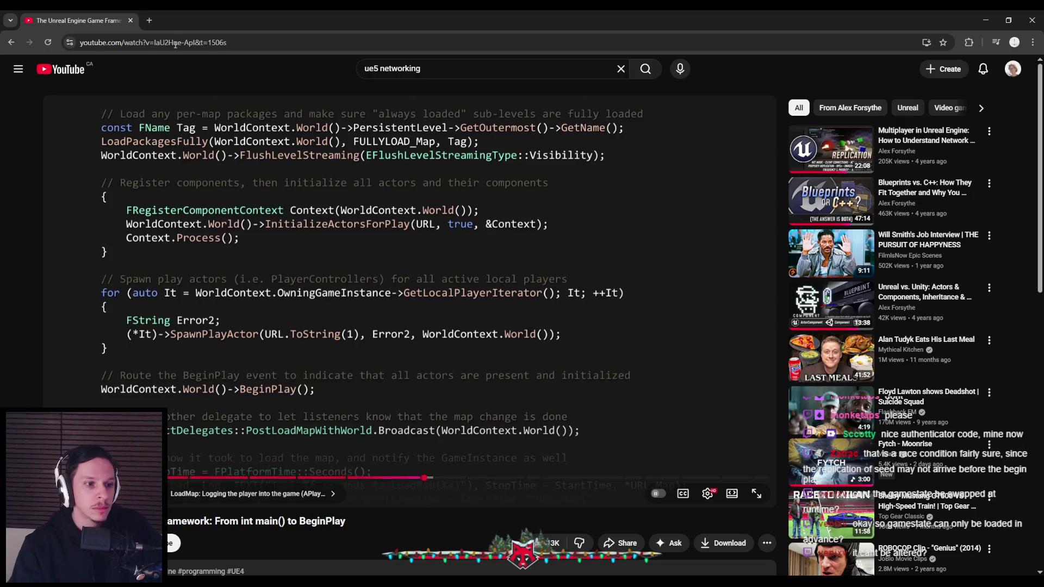
# - Return to Unreal to review the GameState graph's seed logic, then bring the level editor forward
pyautogui.hotkey('alt', 'Tab')
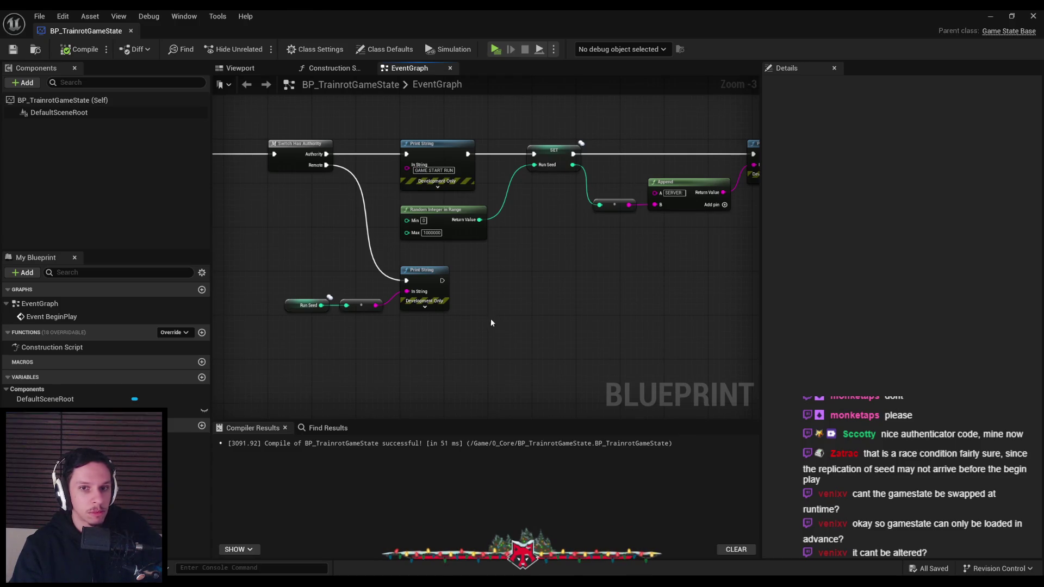
pyautogui.moveTo(483, 312)
pyautogui.mouseDown()
pyautogui.moveTo(460, 312)
pyautogui.moveTo(471, 326)
pyautogui.moveTo(364, 328)
pyautogui.mouseUp()
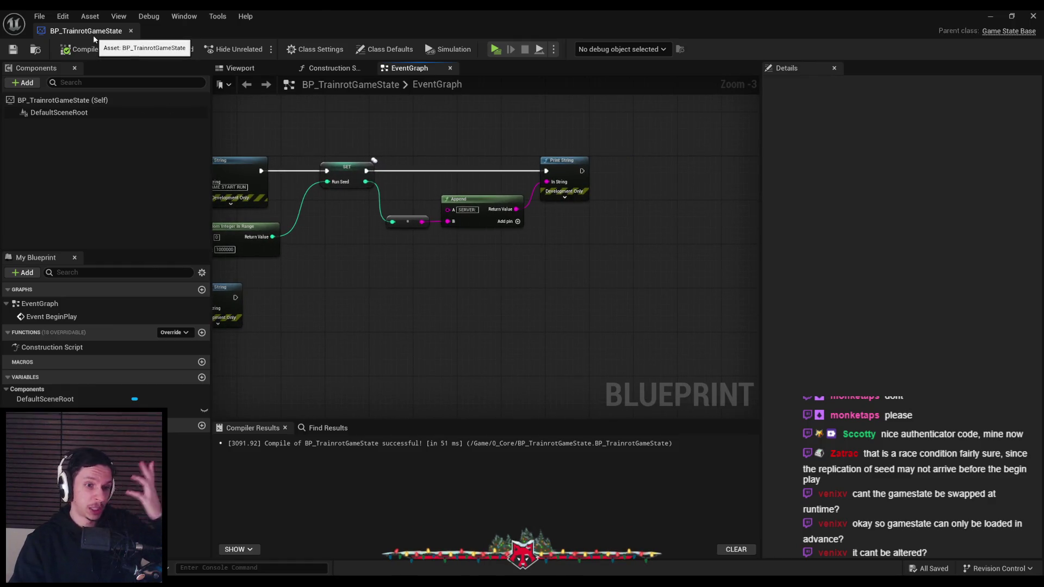
pyautogui.hotkey('alt', 'Tab')
# - Open BP_Train-MainEngine's Blueprint editor and delete the unused ActorBeginOverlap and Tick events
pyautogui.click(1009, 264)
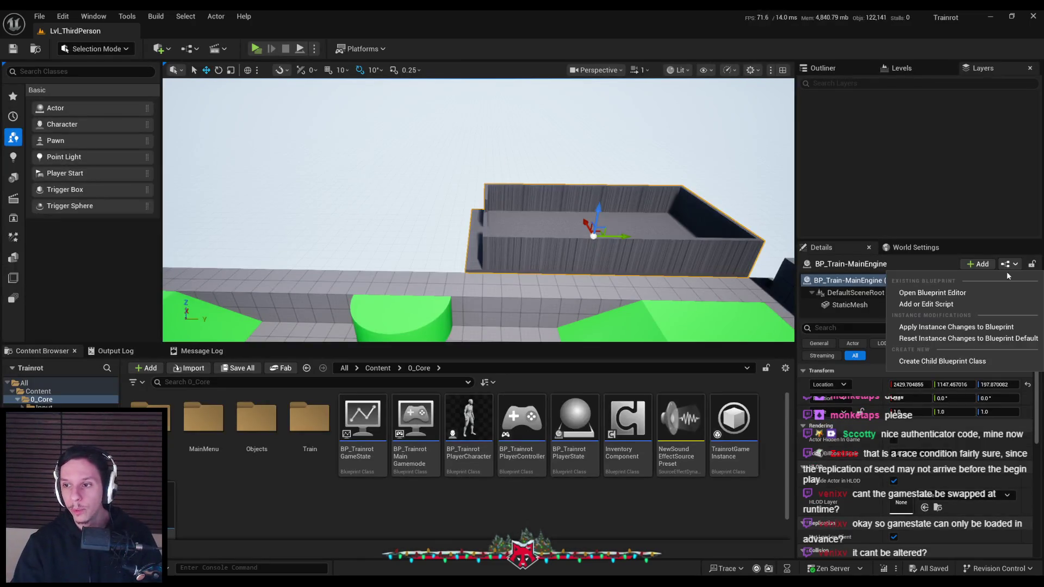
pyautogui.click(885, 280)
pyautogui.moveTo(424, 381); pyautogui.dragTo(327, 256)
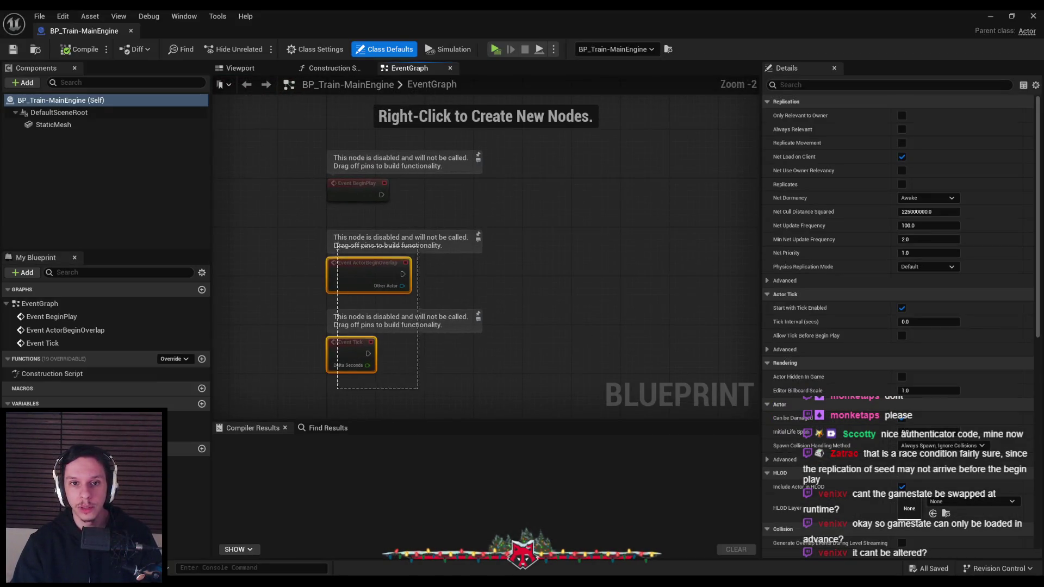
pyautogui.press('Delete')
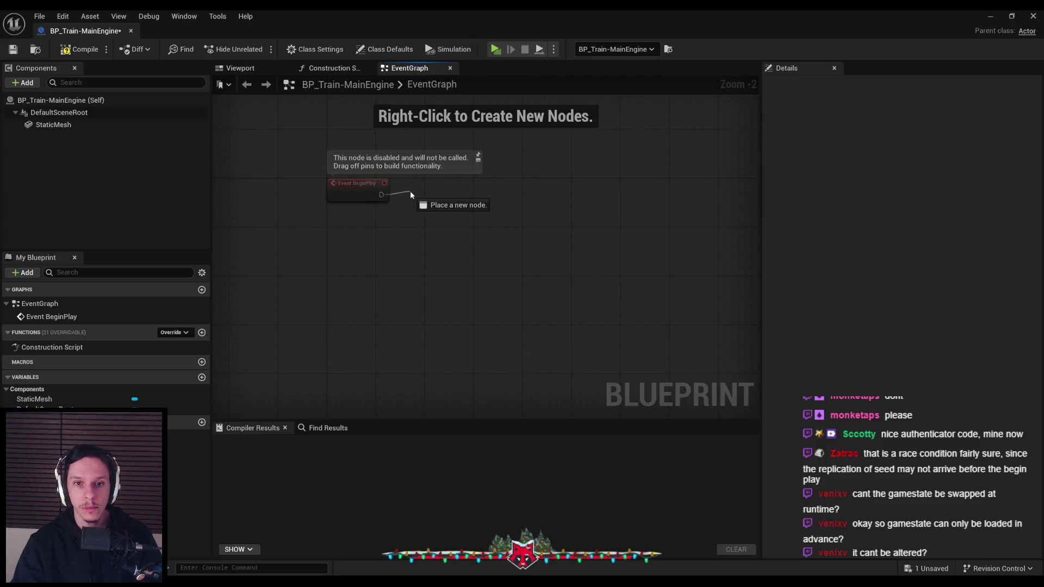
# - Add Get Game State feeding a Cast To BP_TrainrotGameState, and run BeginPlay into the cast
pyautogui.moveTo(410, 191)
pyautogui.mouseDown()
pyautogui.moveTo(375, 259)
pyautogui.moveTo(426, 242)
pyautogui.mouseUp()
pyautogui.write('get game stat')
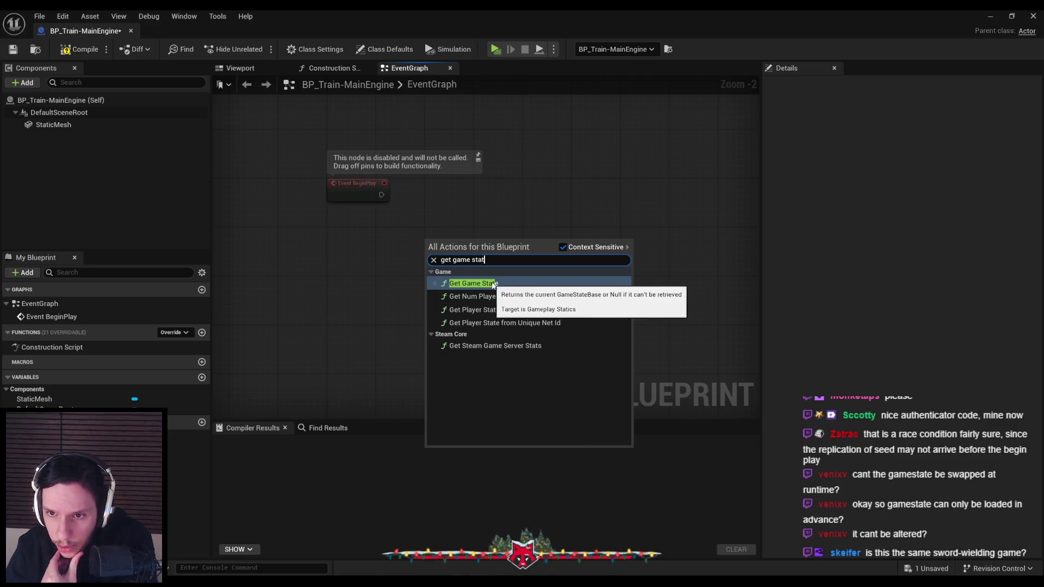
pyautogui.click(509, 285)
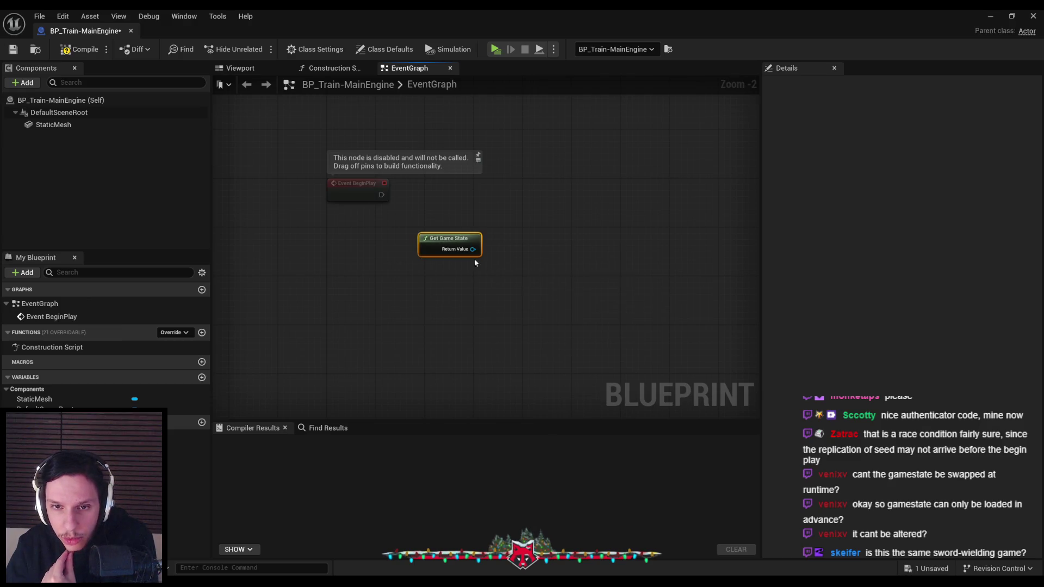
pyautogui.moveTo(474, 259)
pyautogui.mouseDown()
pyautogui.moveTo(411, 251)
pyautogui.moveTo(471, 214)
pyautogui.mouseUp()
pyautogui.write('cast to game state')
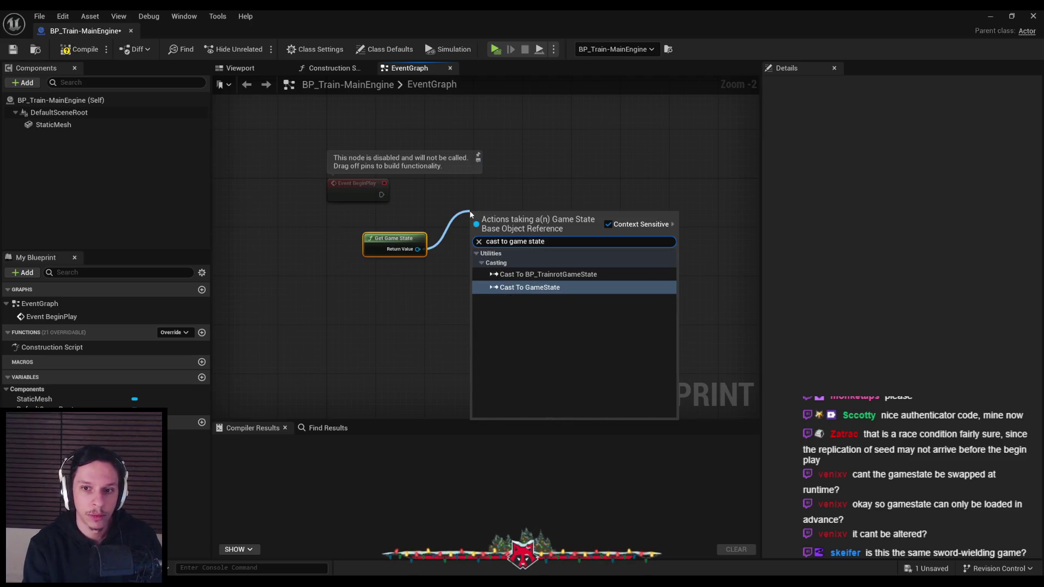
pyautogui.click(548, 274)
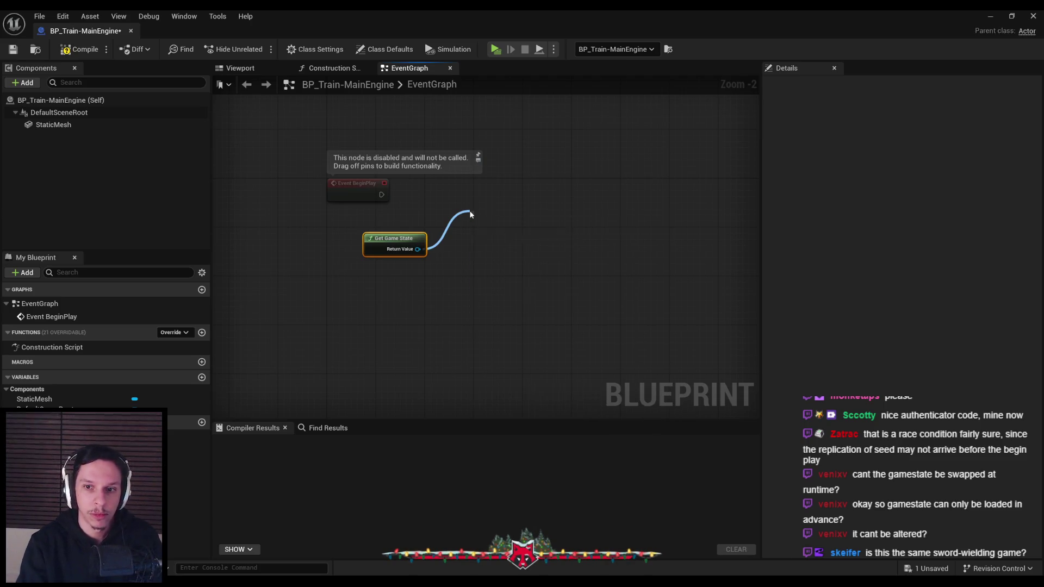
pyautogui.scroll(1, 468, 212)
pyautogui.moveTo(475, 227); pyautogui.dragTo(367, 194)
# - Print the cast game state's Run Seed with a Print String after a successful cast
pyautogui.moveTo(524, 224); pyautogui.dragTo(503, 189)
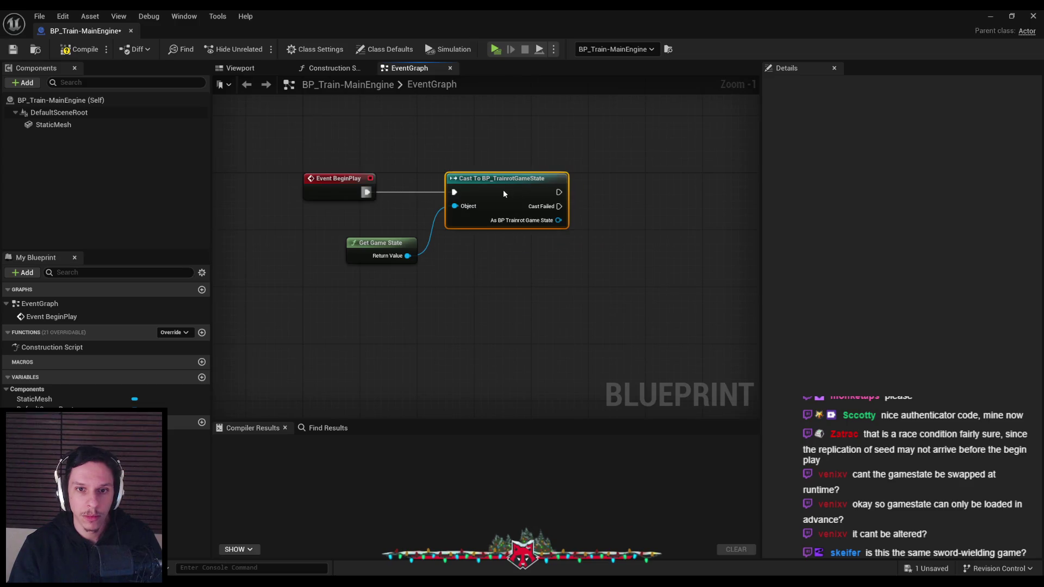
pyautogui.moveTo(559, 220); pyautogui.dragTo(591, 237)
pyautogui.write('get seed')
pyautogui.click(637, 302)
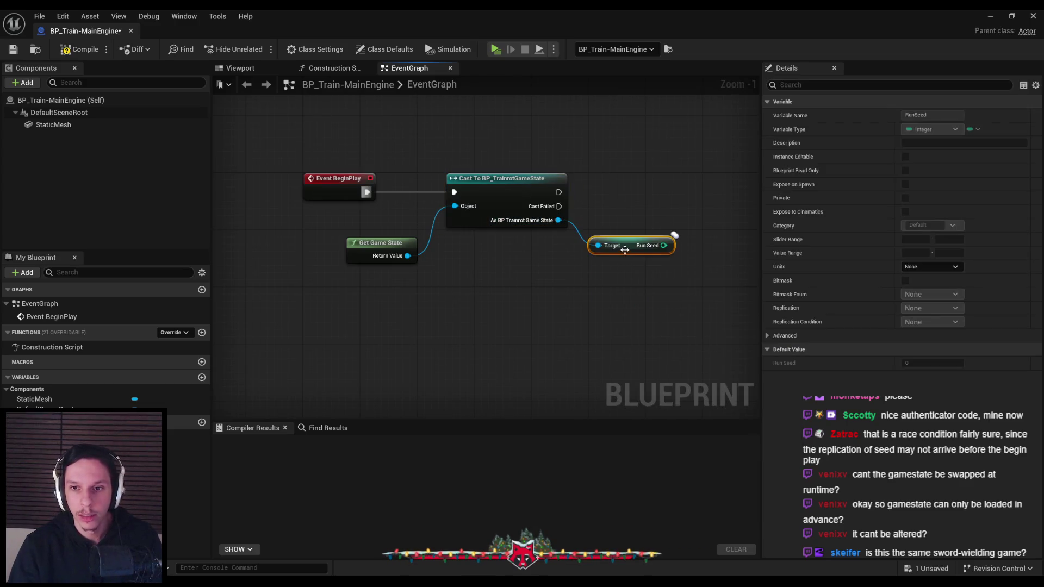
pyautogui.rightClick(716, 186)
pyautogui.write('prints t')
pyautogui.press('Return')
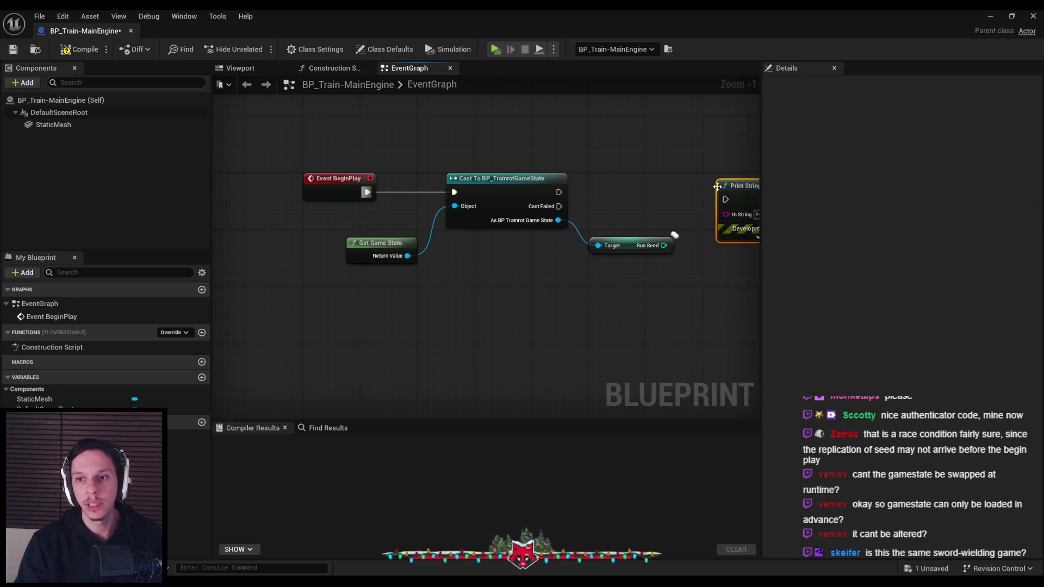
pyautogui.moveTo(701, 186)
pyautogui.mouseDown()
pyautogui.moveTo(581, 212)
pyautogui.moveTo(439, 218)
pyautogui.mouseUp()
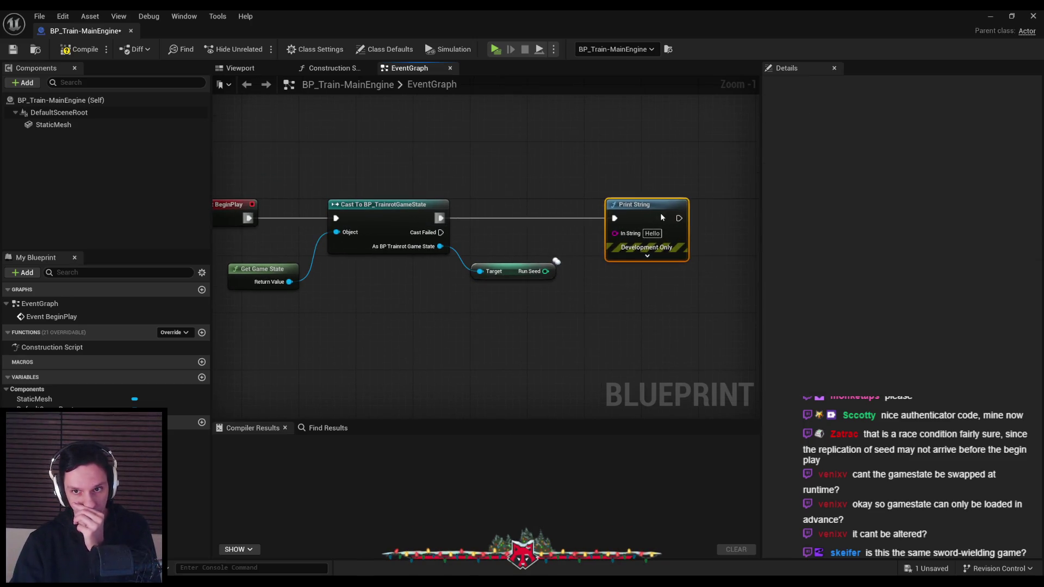
pyautogui.moveTo(545, 272)
pyautogui.mouseDown()
pyautogui.moveTo(608, 240)
pyautogui.moveTo(709, 221)
pyautogui.mouseUp()
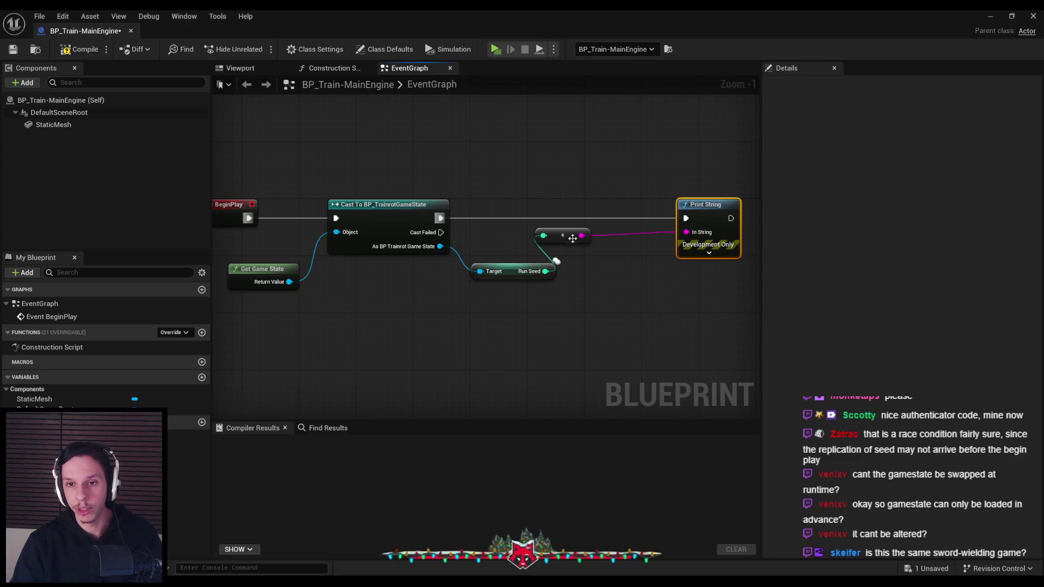
pyautogui.moveTo(562, 235); pyautogui.dragTo(606, 270)
# - Compile and save BP_Train-MainEngine, nudging the Get Game State node into place
pyautogui.click(80, 49)
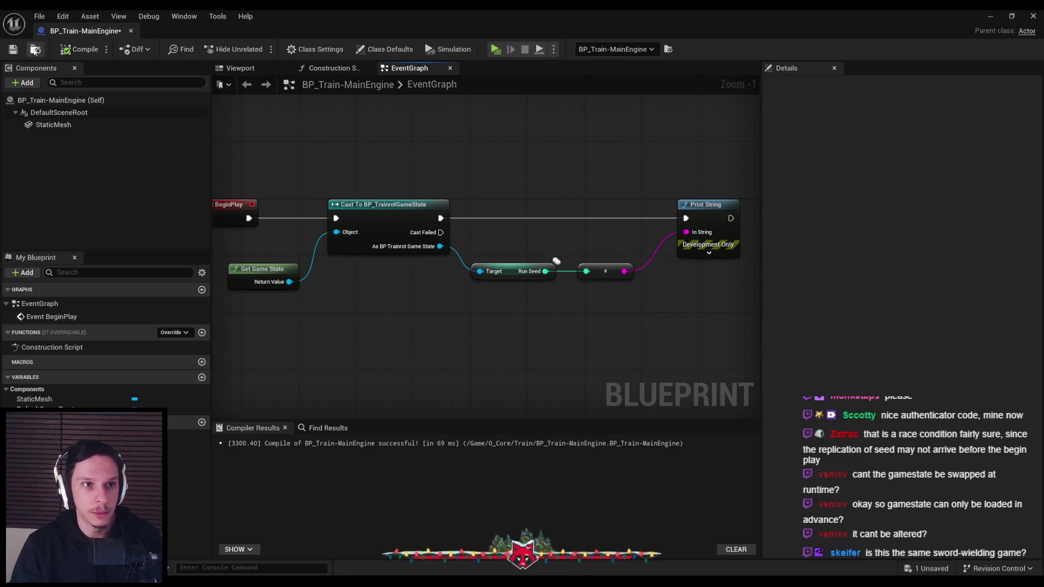
pyautogui.click(14, 49)
pyautogui.scroll(-1, 466, 298)
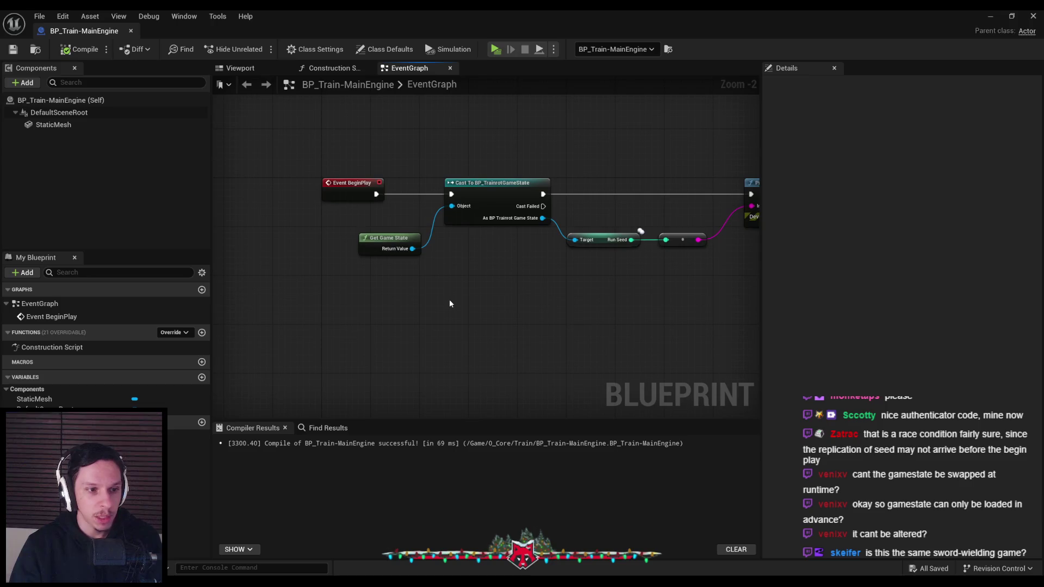
pyautogui.scroll(2, 374, 243)
pyautogui.moveTo(374, 242); pyautogui.dragTo(374, 227)
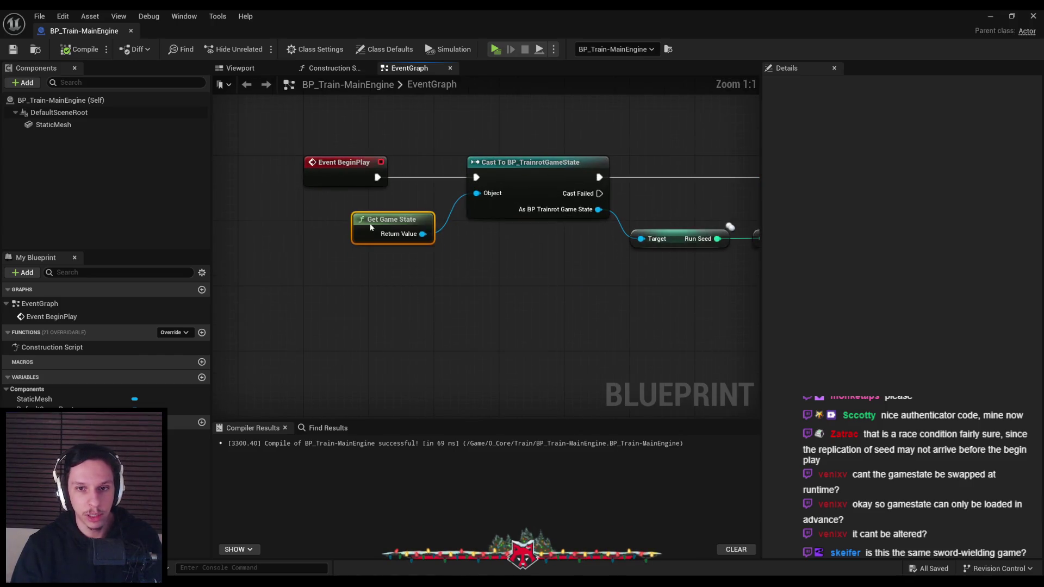
pyautogui.click(380, 298)
pyautogui.click(13, 49)
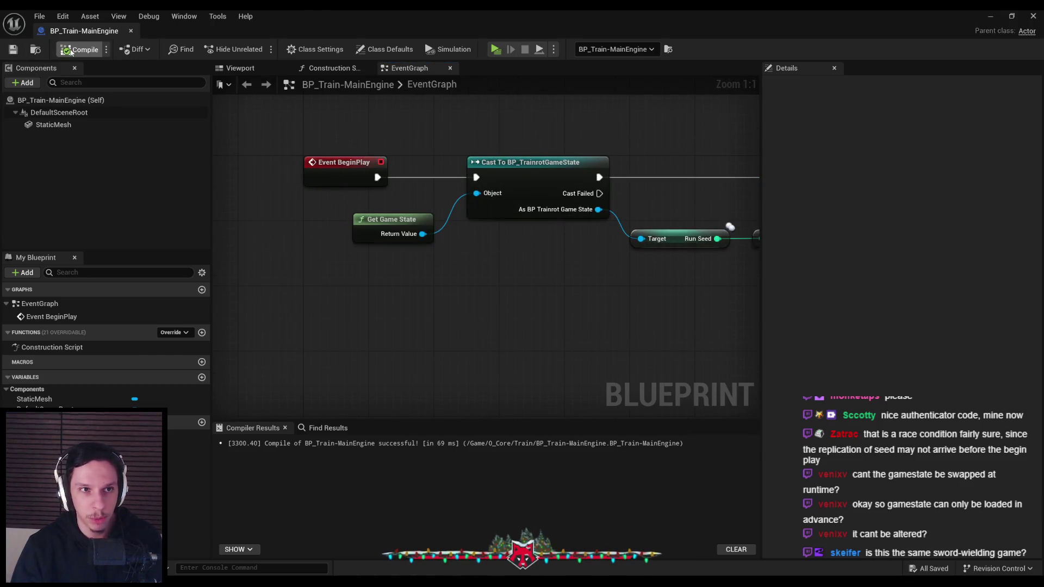
pyautogui.scroll(-2, 354, 272)
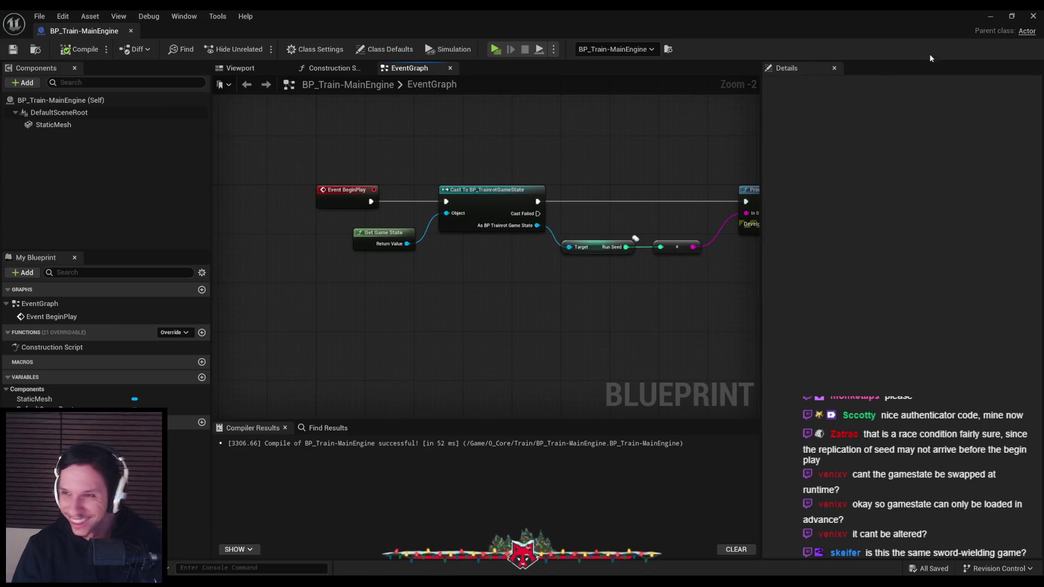
pyautogui.click(991, 16)
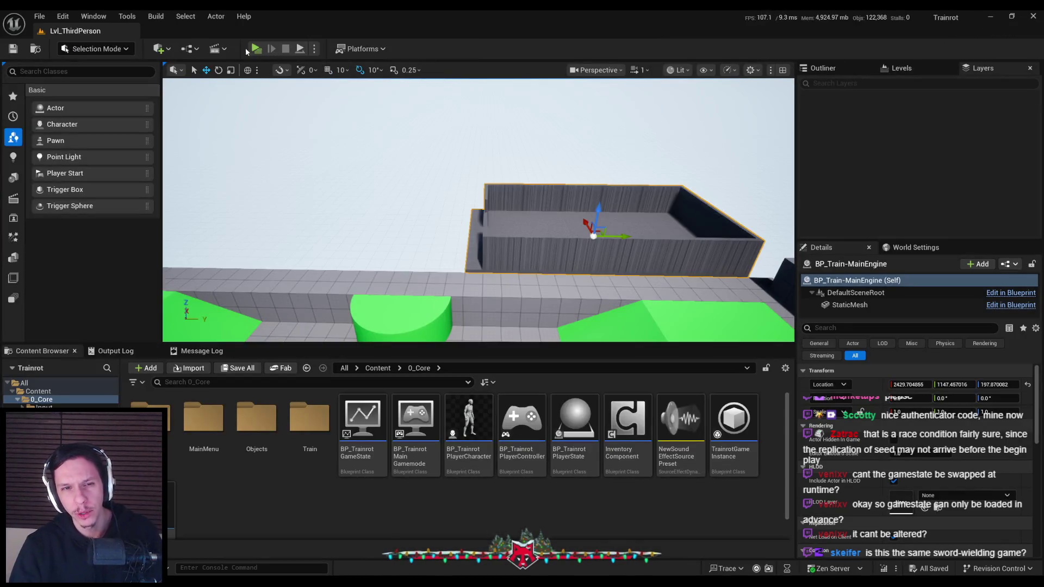
pyautogui.click(256, 48)
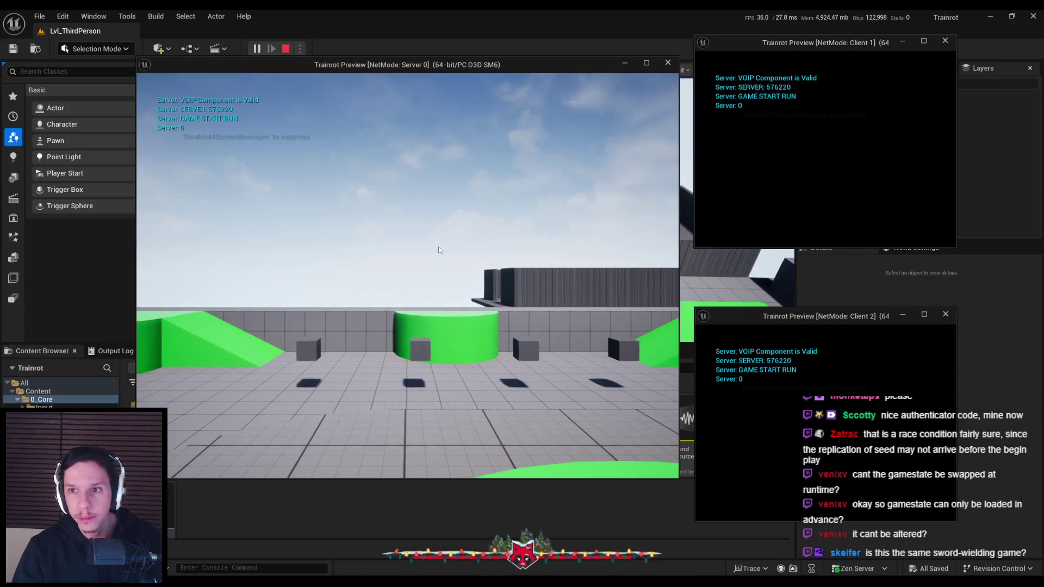
pyautogui.press('`')
pyautogui.press('`')
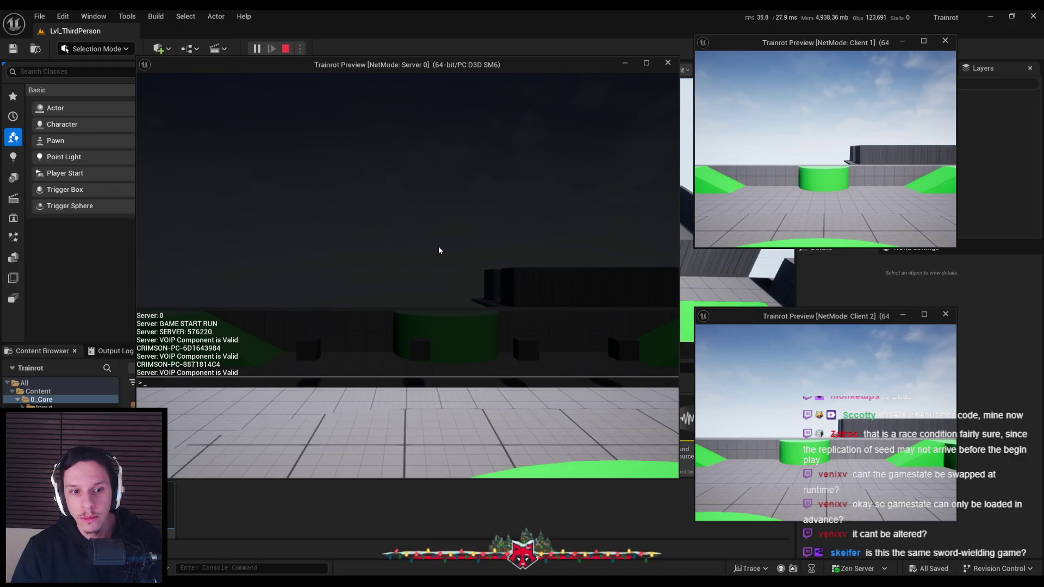
pyautogui.press('`')
pyautogui.press('`')
pyautogui.press('`')
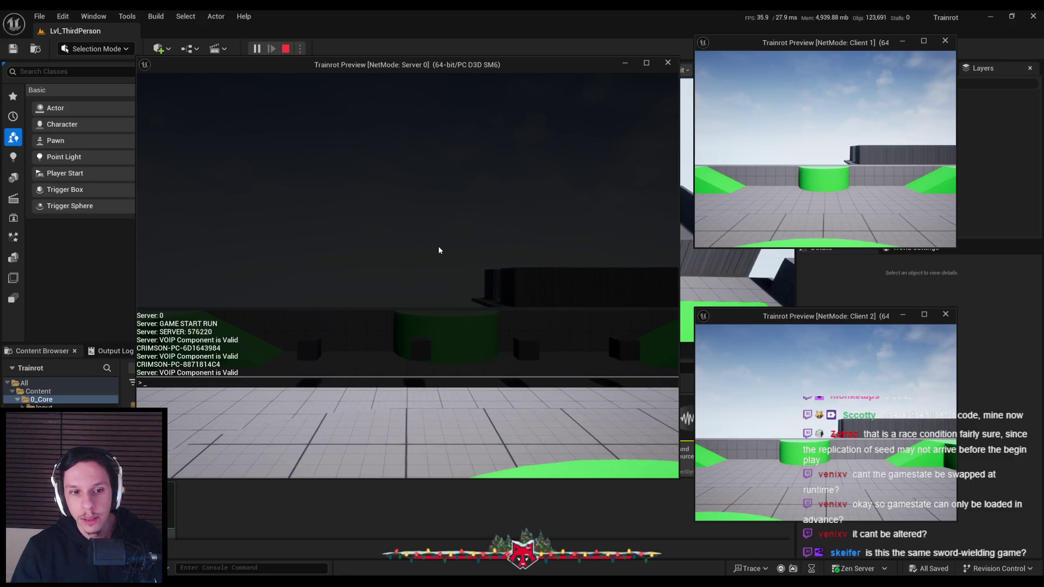
pyautogui.press('`')
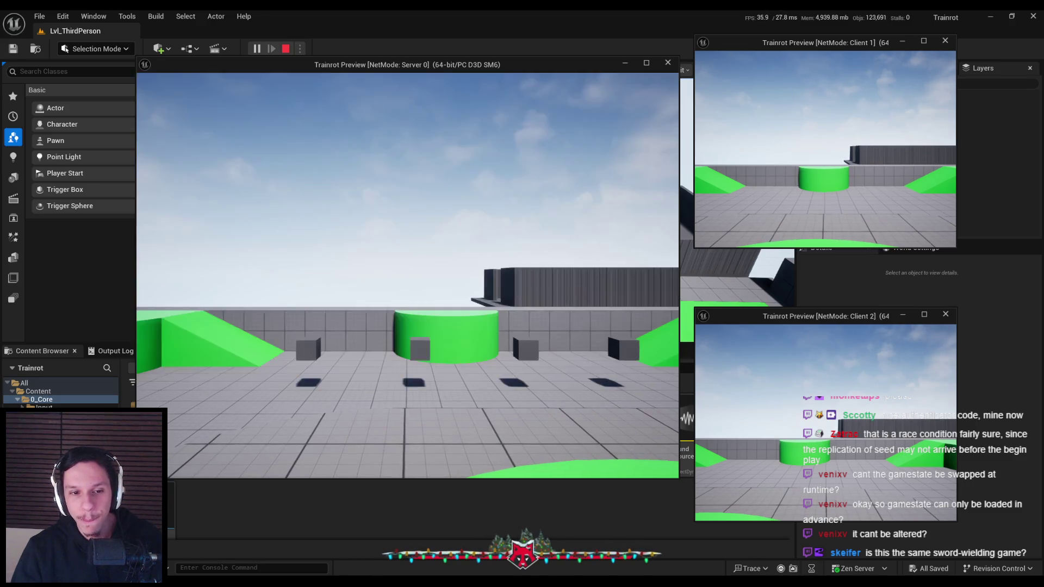
pyautogui.press('Escape')
pyautogui.click(378, 537)
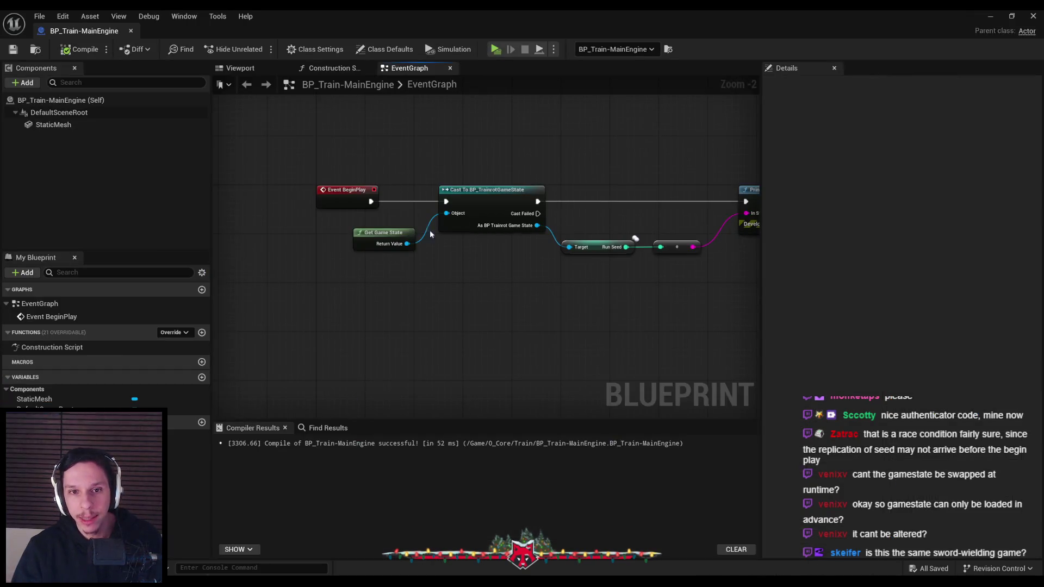
# - Select Event BeginPlay, then show the Actor functions available under Functions > Override
pyautogui.click(359, 198)
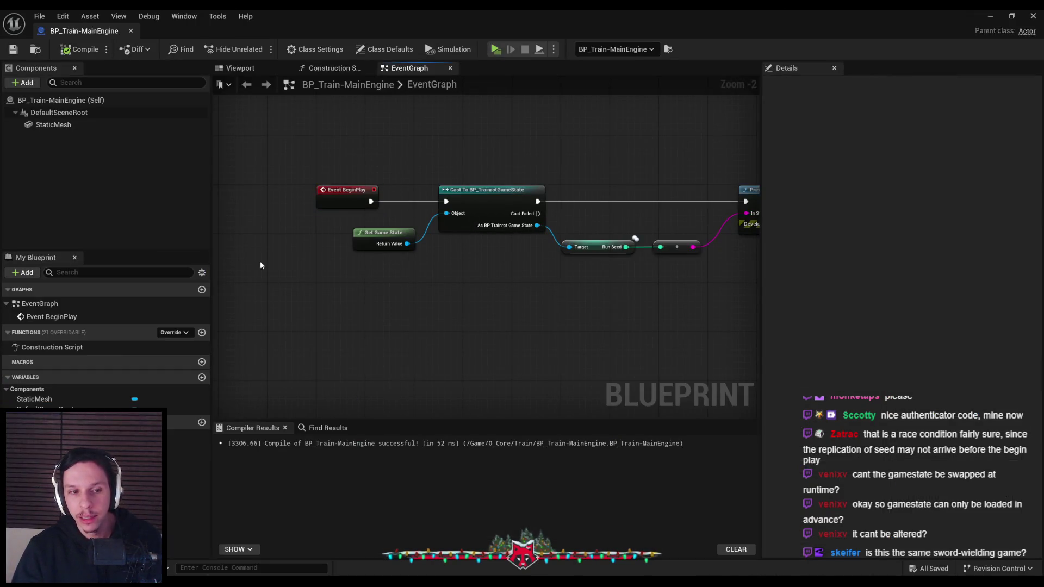
pyautogui.click(190, 332)
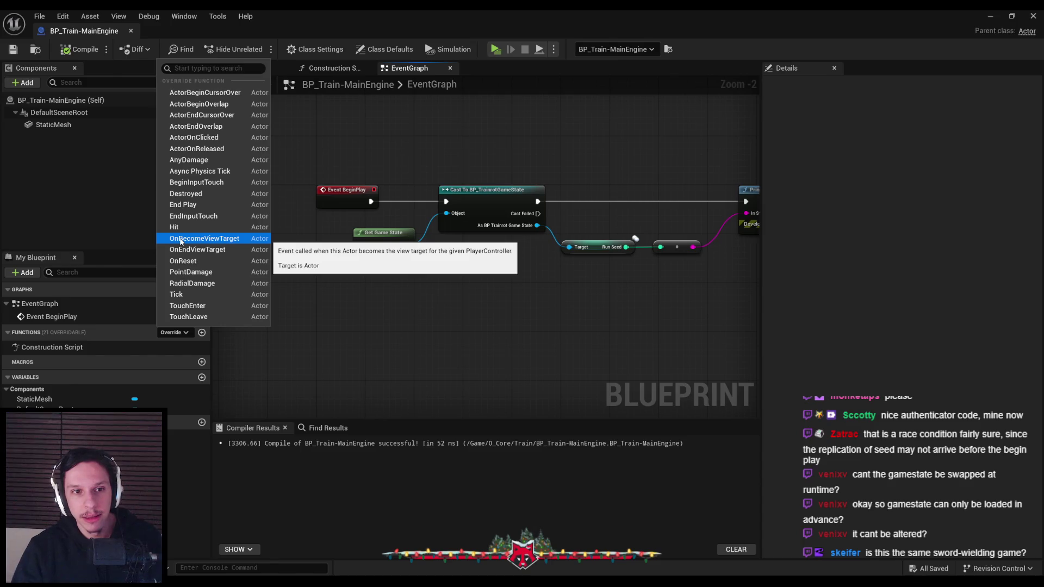
# - Show BP_Train-MainEngine's Class Defaults, expand Actor Tick's advanced options, and review its replication settings
pyautogui.click(318, 49)
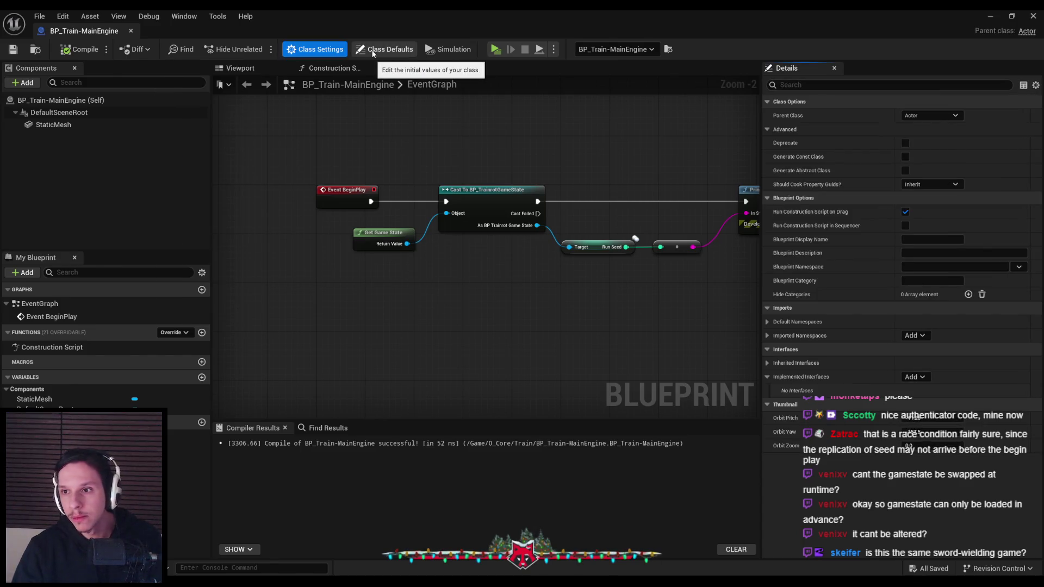
pyautogui.click(371, 51)
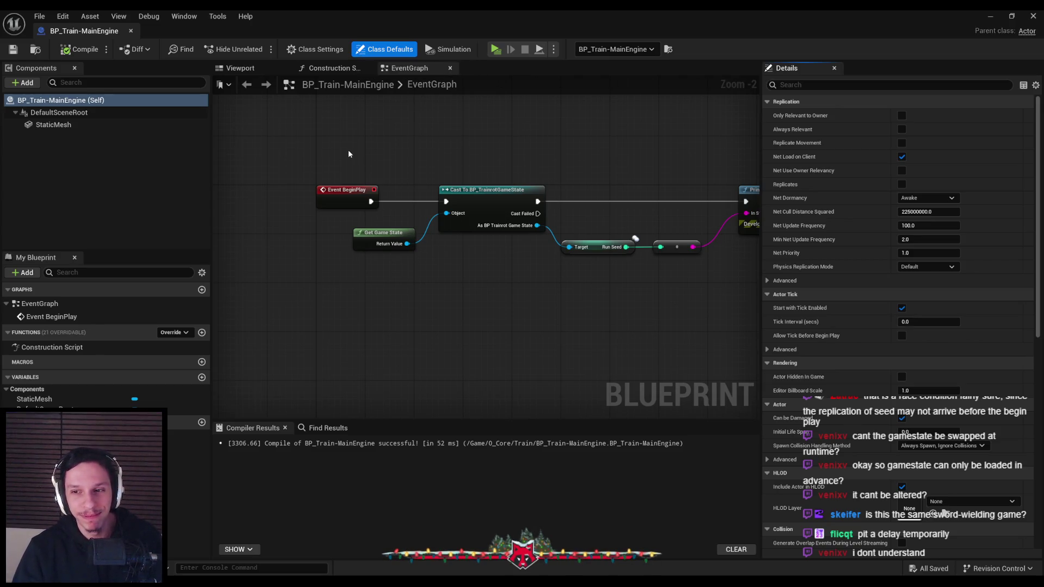
pyautogui.click(769, 350)
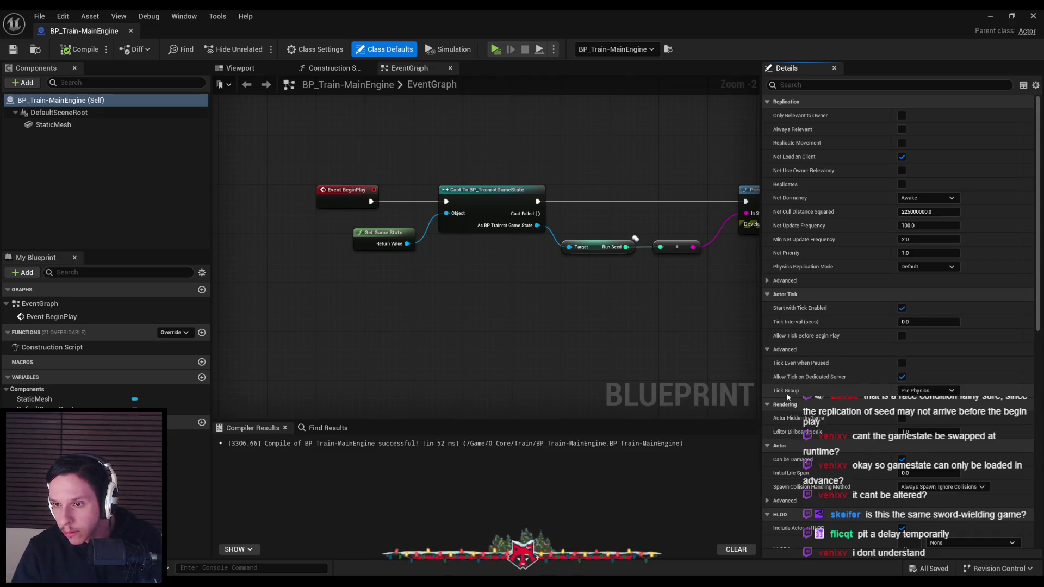
pyautogui.scroll(-5, 787, 394)
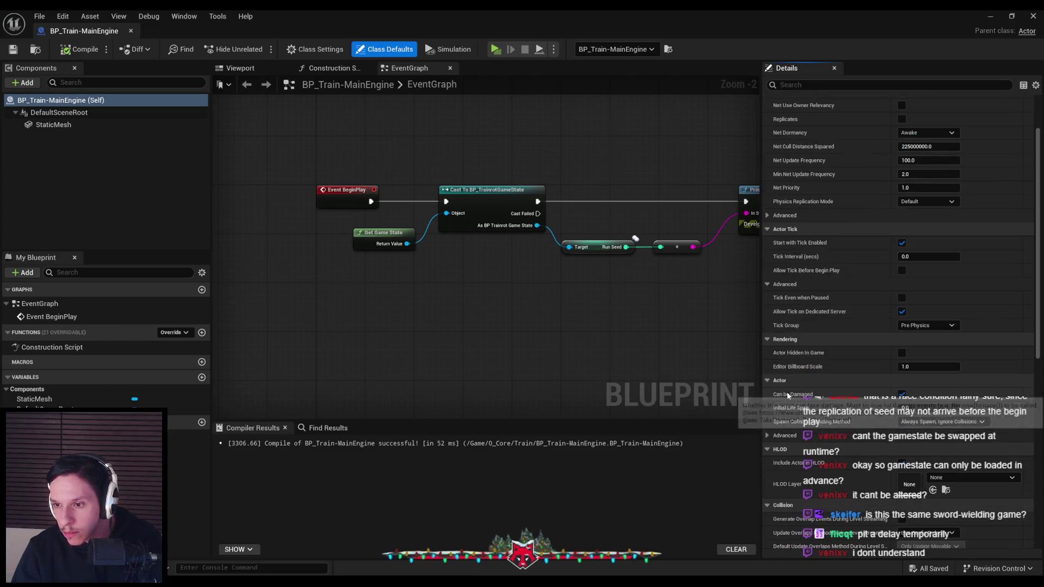
pyautogui.scroll(-10, 787, 392)
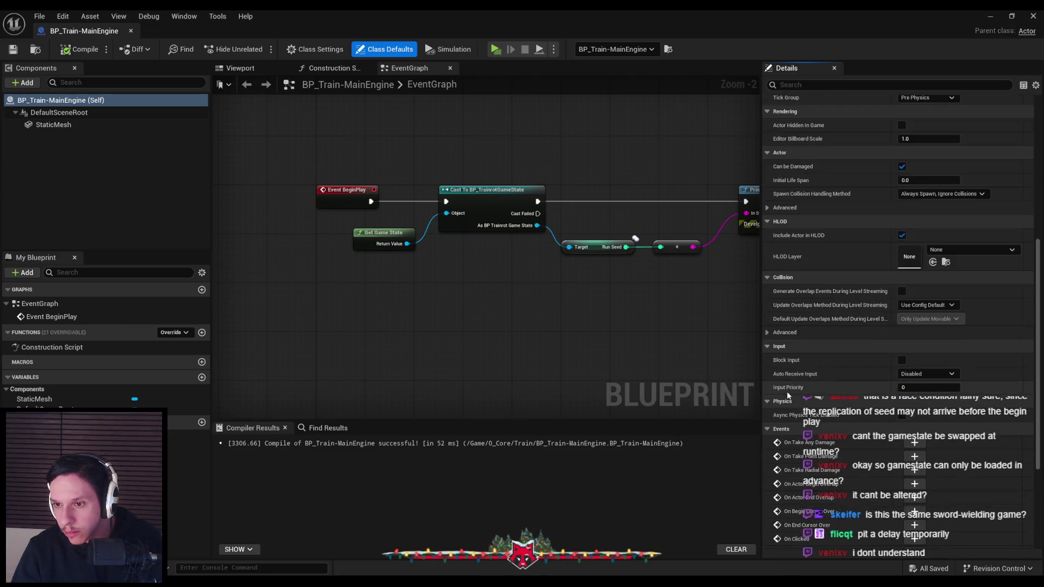
pyautogui.scroll(-1, 1037, 376)
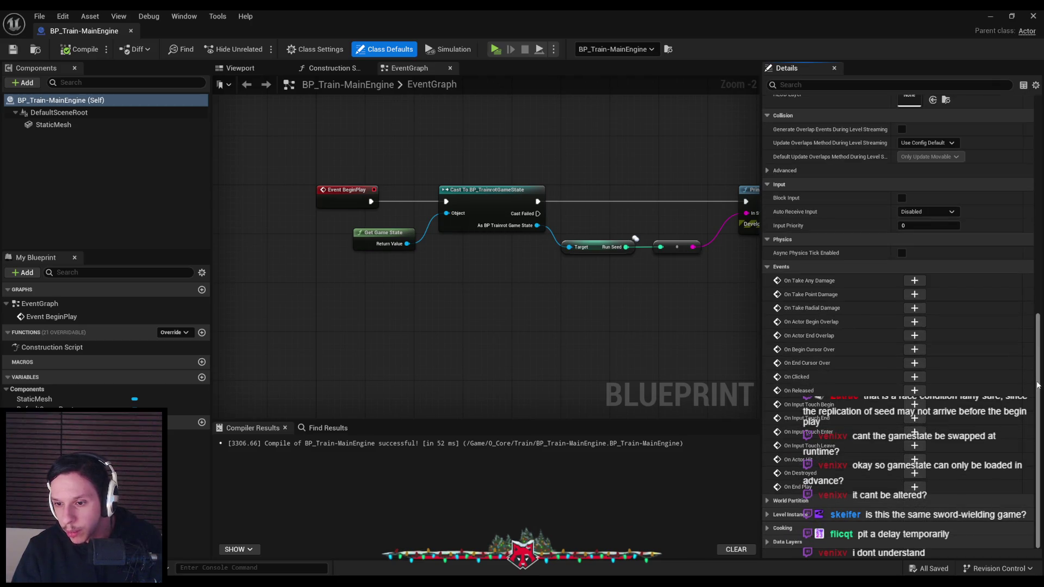
pyautogui.moveTo(1037, 385); pyautogui.dragTo(1037, 163)
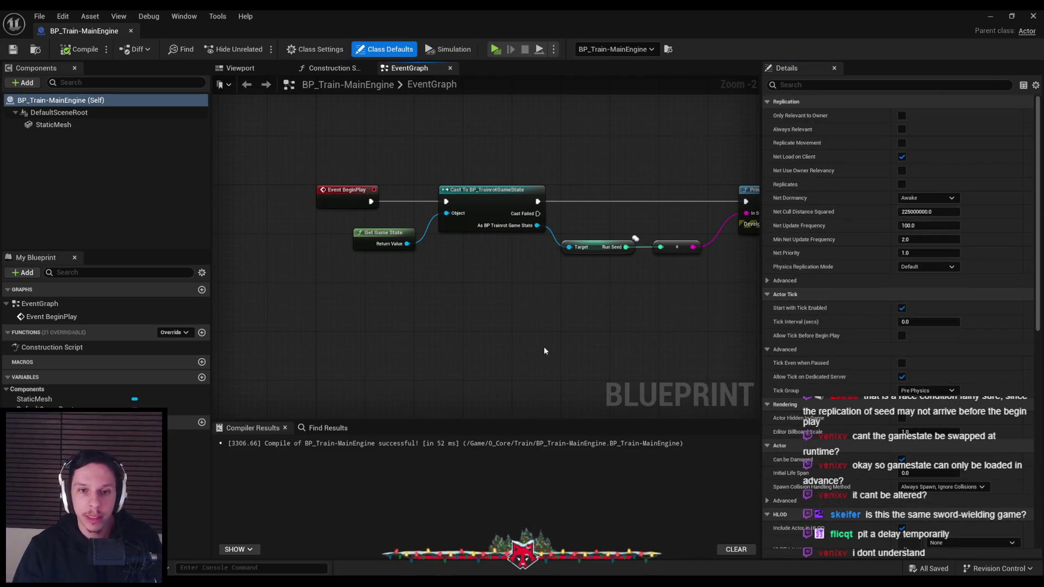
pyautogui.scroll(-1, 443, 309)
# - Cancel a new action dragged off Event BeginPlay, leaving the graph unchanged, and minimize the Blueprint editor
pyautogui.moveTo(354, 218)
pyautogui.mouseDown()
pyautogui.moveTo(362, 230)
pyautogui.moveTo(400, 150)
pyautogui.mouseUp()
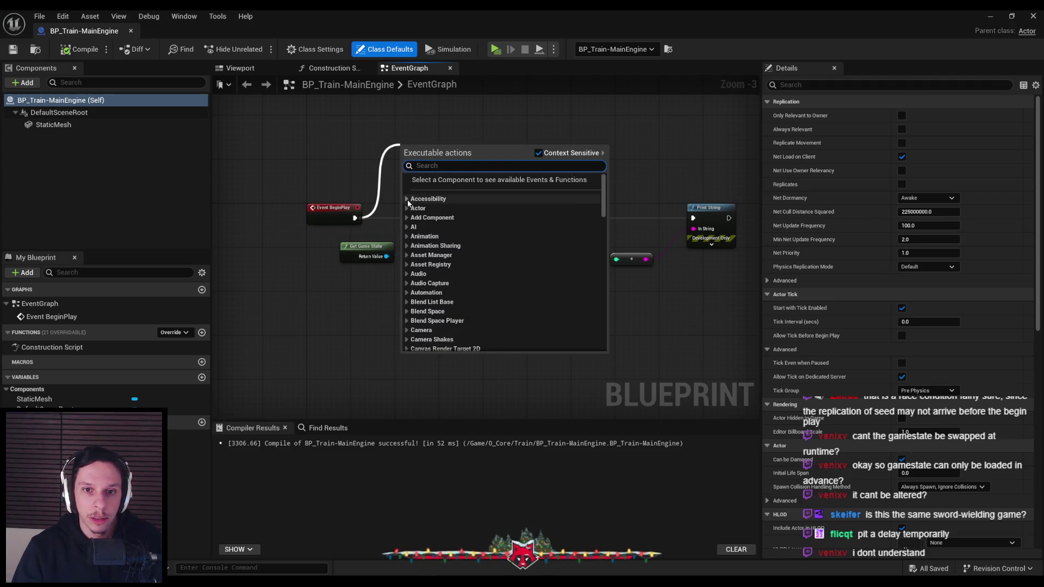
pyautogui.click(362, 171)
pyautogui.scroll(-1, 314, 180)
pyautogui.scroll(1, 314, 180)
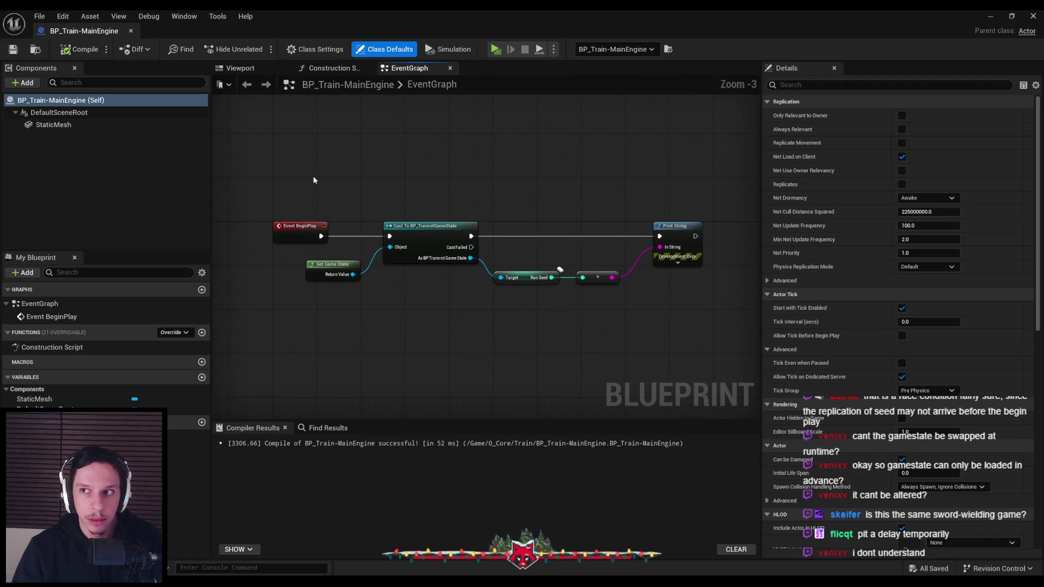
pyautogui.scroll(1, 316, 180)
pyautogui.click(990, 16)
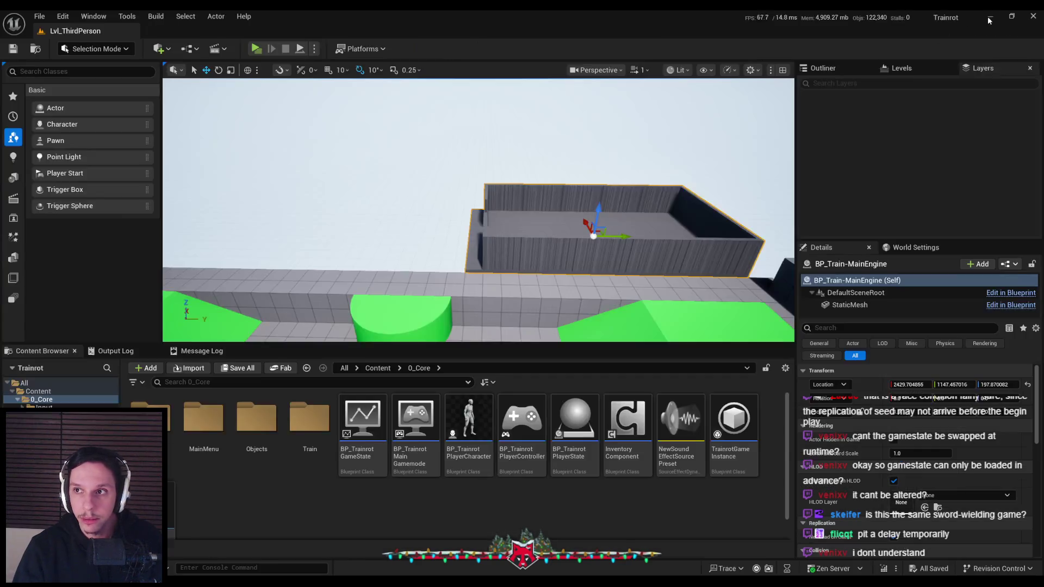
# - Open BP_TrainrotGameState and bring its Print String and Random Integer seed nodes into view
pyautogui.doubleClick(359, 455)
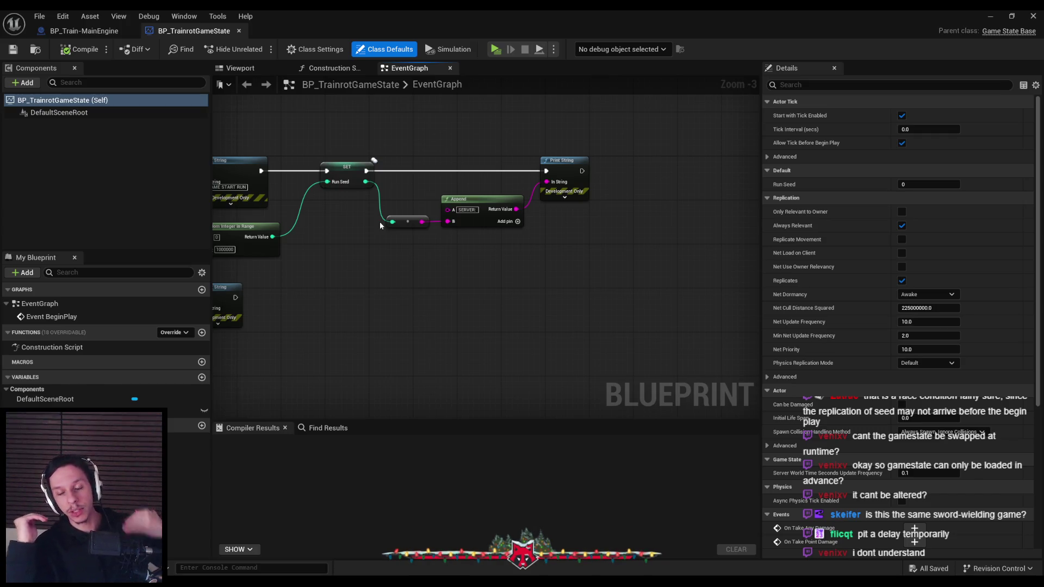
pyautogui.moveTo(330, 184); pyautogui.dragTo(367, 239)
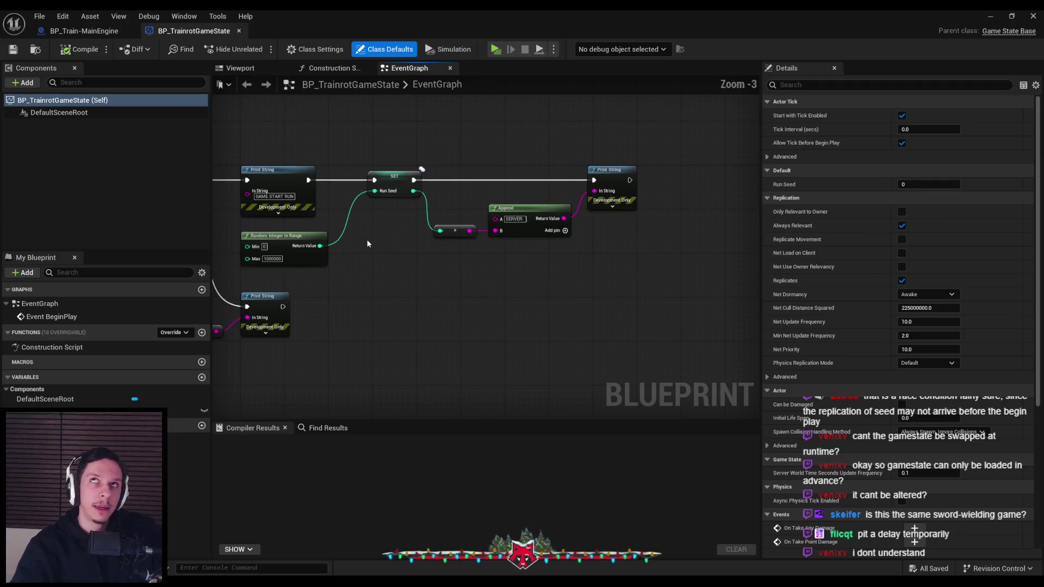
pyautogui.scroll(2, 365, 240)
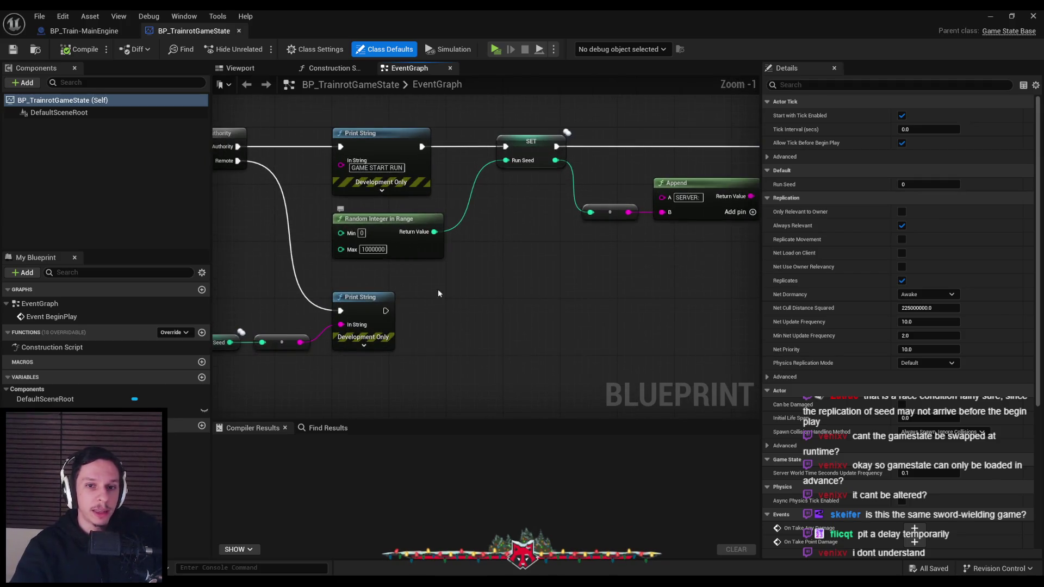
pyautogui.scroll(-2, 462, 183)
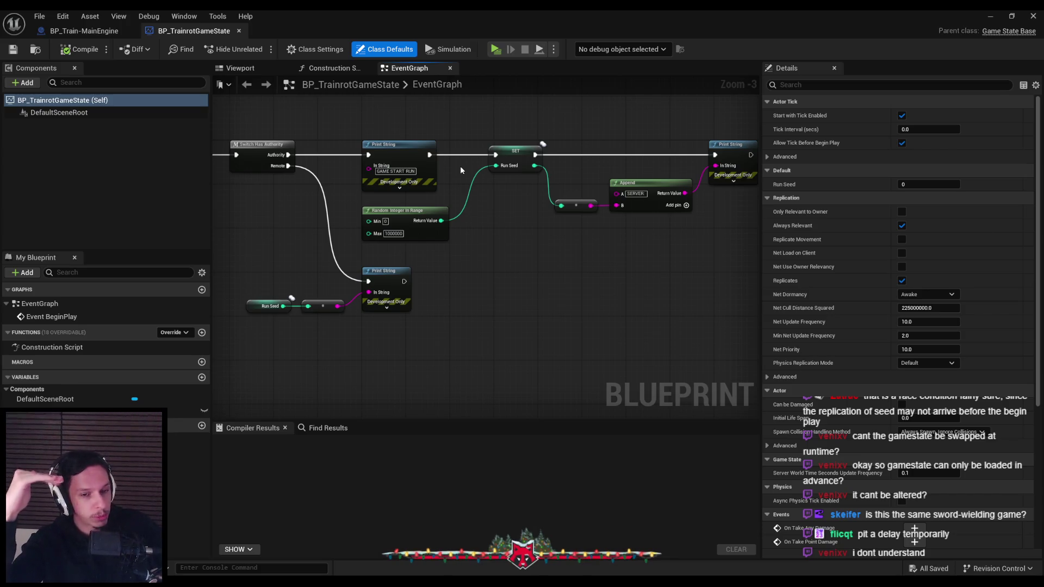
pyautogui.hotkey('alt', 'Tab')
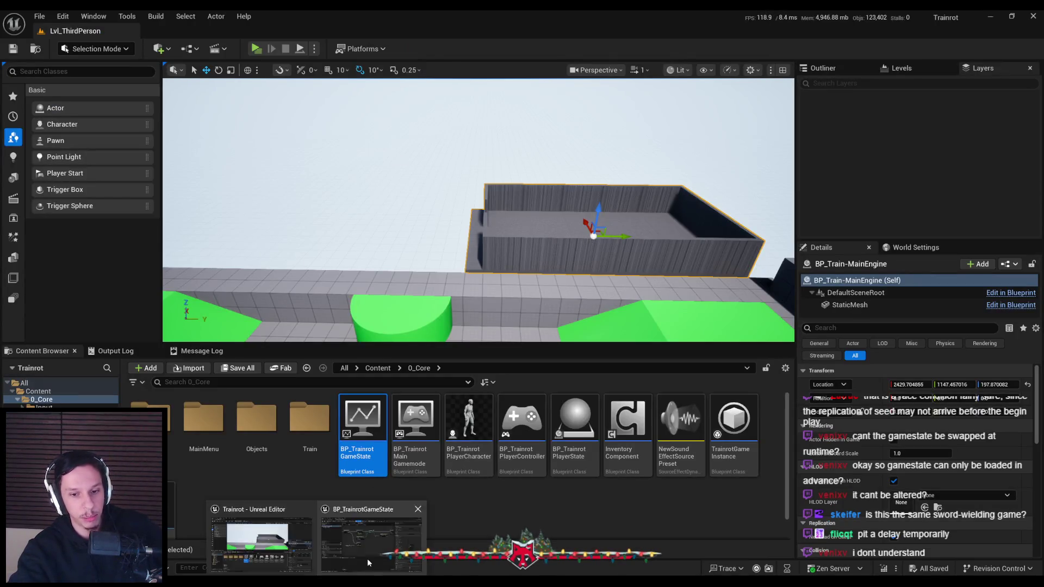
pyautogui.hotkey('alt', 'Tab')
pyautogui.click(193, 31)
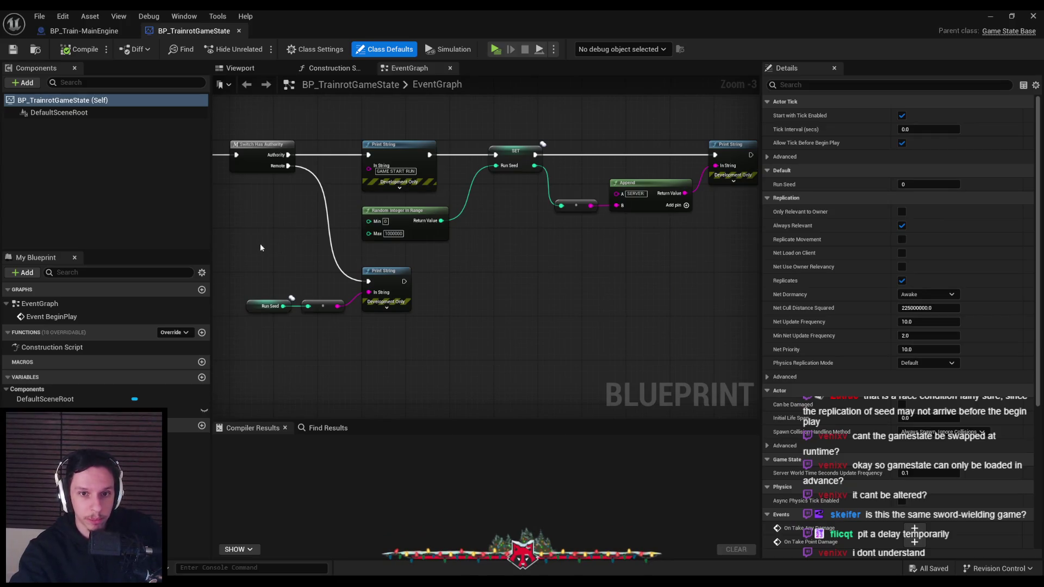
pyautogui.scroll(1, 326, 253)
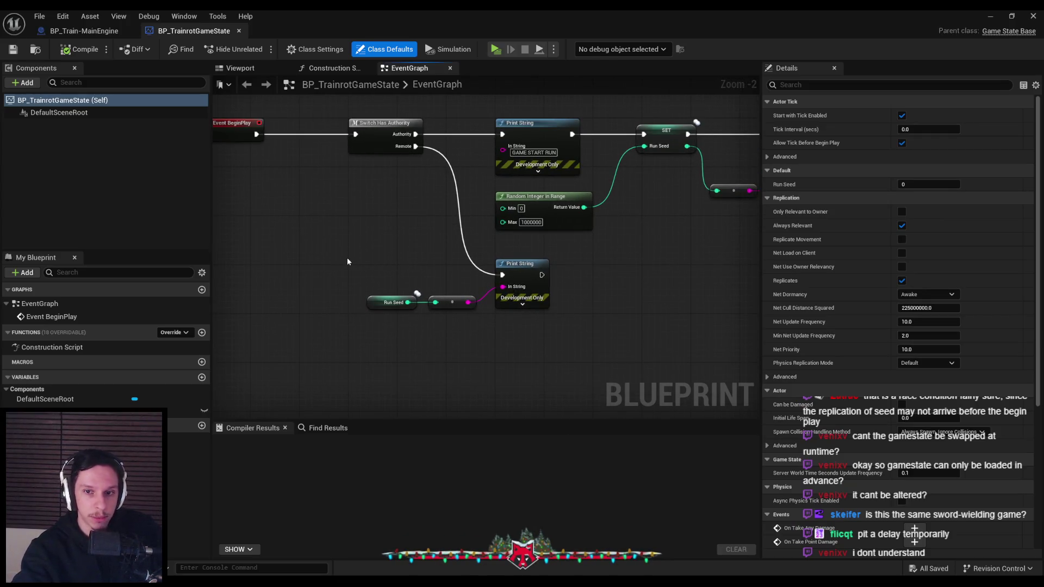
pyautogui.scroll(-2, 381, 264)
# - Select the BeginPlay seed-logic nodes, briefly checking the train engine tab, then select the nodes after Event BeginPlay
pyautogui.moveTo(269, 158)
pyautogui.mouseDown()
pyautogui.moveTo(681, 350)
pyautogui.moveTo(657, 342)
pyautogui.mouseUp()
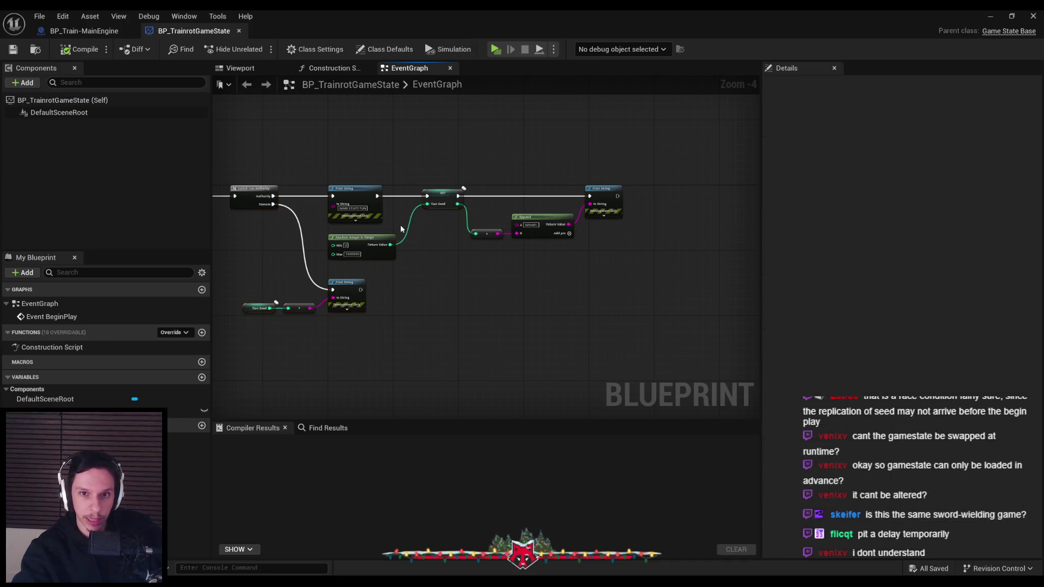
pyautogui.scroll(2, 398, 223)
pyautogui.click(75, 31)
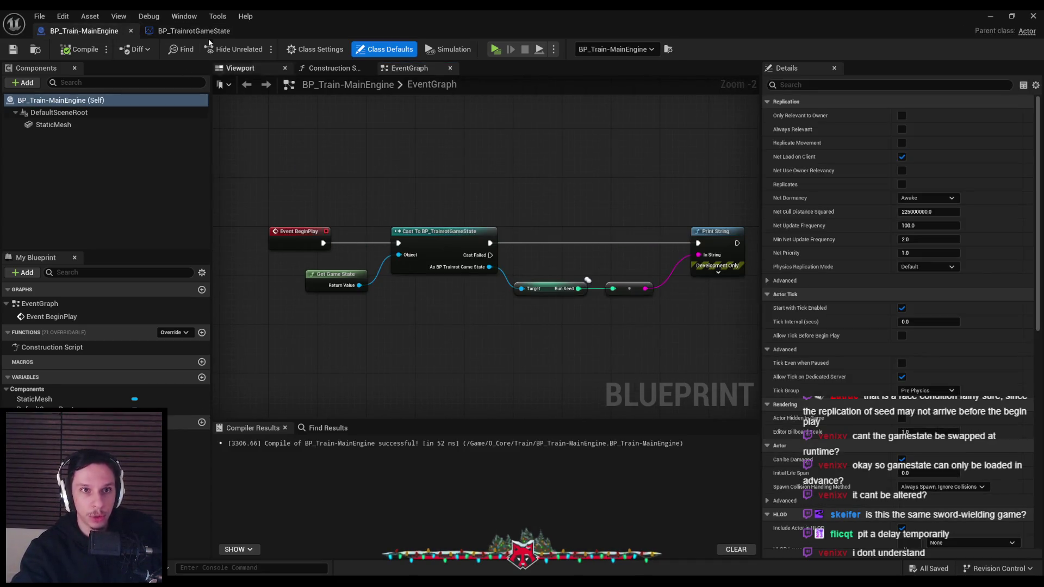
pyautogui.click(193, 31)
pyautogui.moveTo(269, 249); pyautogui.dragTo(460, 273)
pyautogui.scroll(-2, 458, 273)
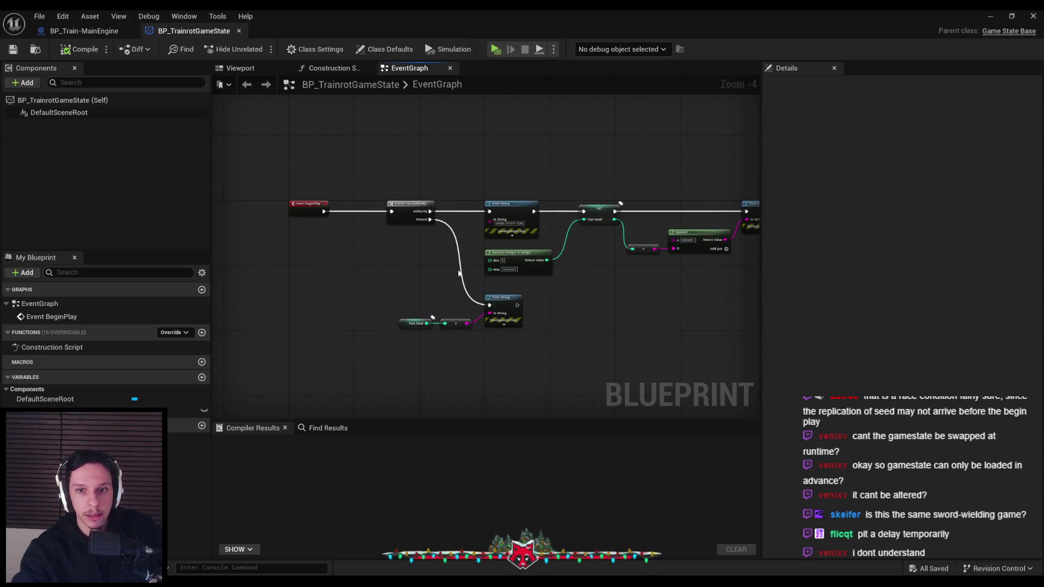
pyautogui.moveTo(394, 183)
pyautogui.mouseDown()
pyautogui.moveTo(348, 173)
pyautogui.moveTo(286, 201)
pyautogui.moveTo(462, 201)
pyautogui.mouseUp()
pyautogui.scroll(1, 286, 202)
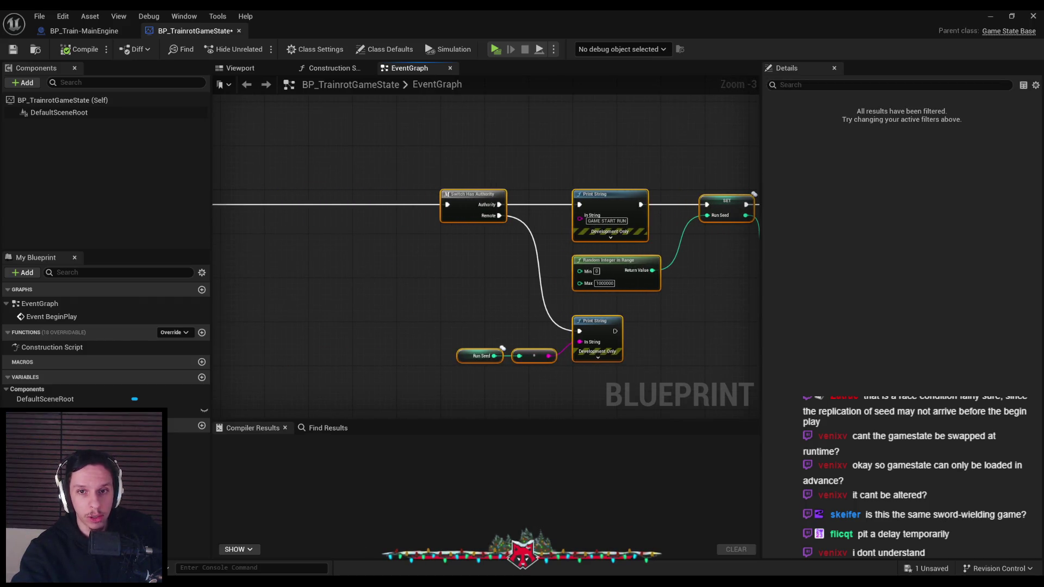
# - Add a Sequence node after Event BeginPlay
pyautogui.moveTo(341, 199); pyautogui.dragTo(375, 201)
pyautogui.write('sequen')
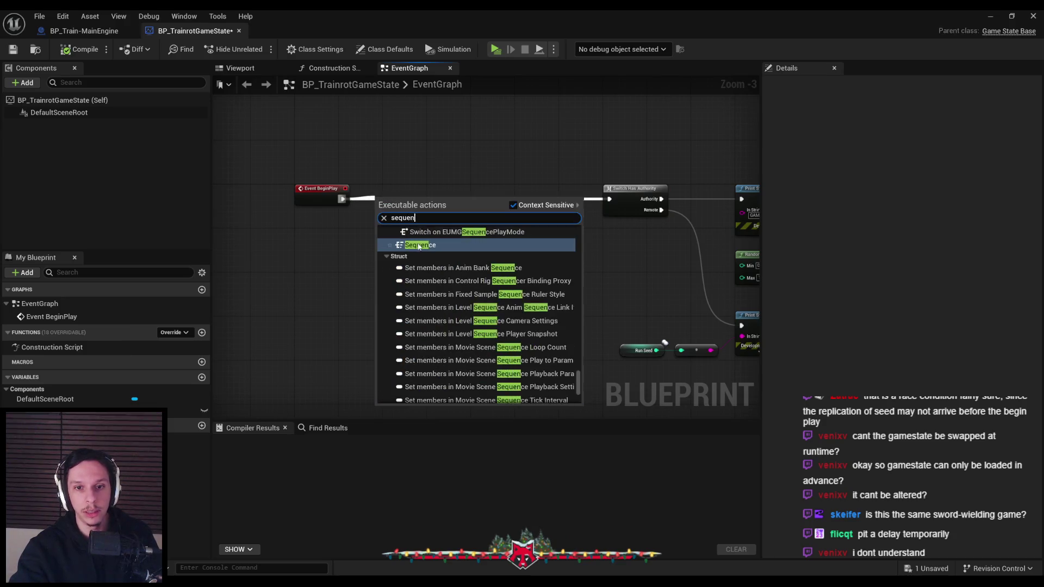
pyautogui.click(419, 245)
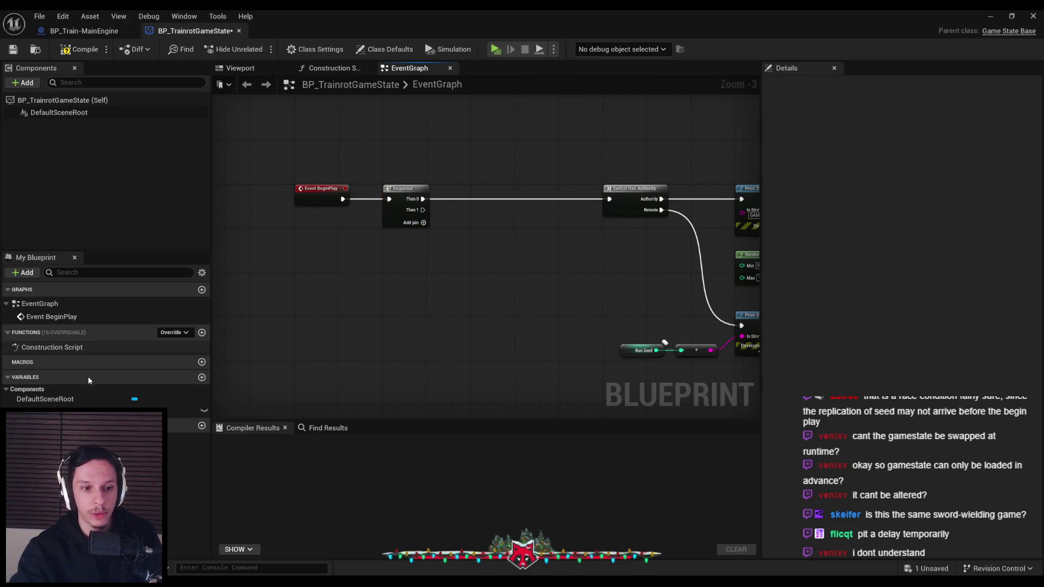
# - Create the GameStateInitialized event dispatcher, call it from the Sequence's Then 1, and compile
pyautogui.click(171, 334)
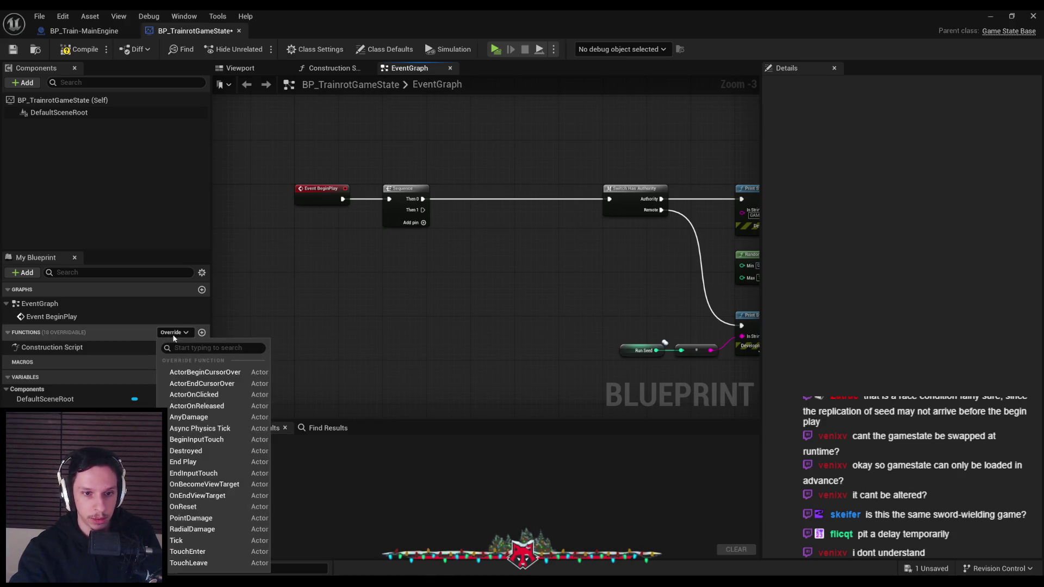
pyautogui.click(202, 425)
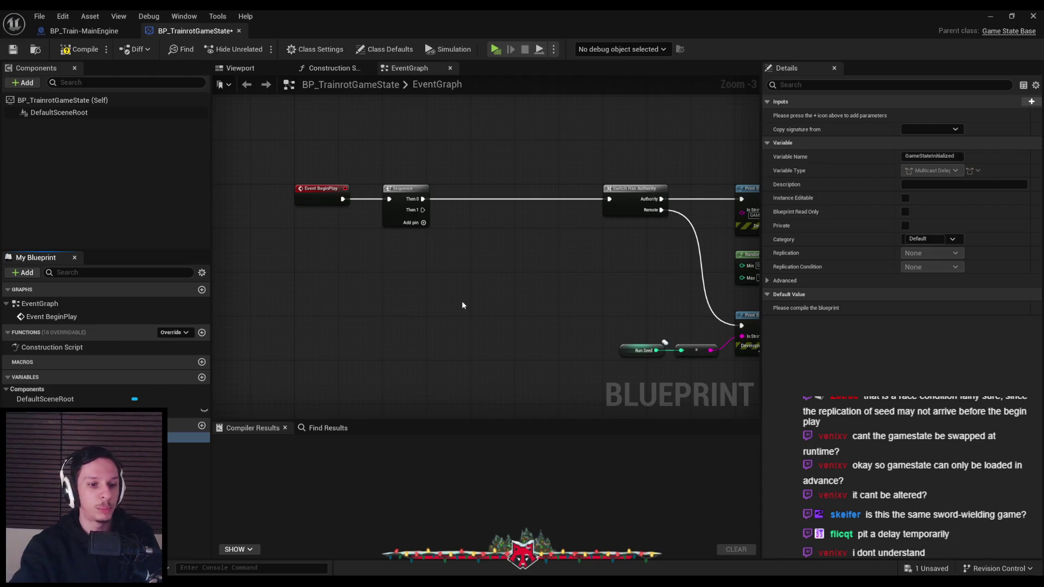
pyautogui.moveTo(494, 277); pyautogui.dragTo(454, 229)
pyautogui.click(480, 242)
pyautogui.scroll(3, 480, 243)
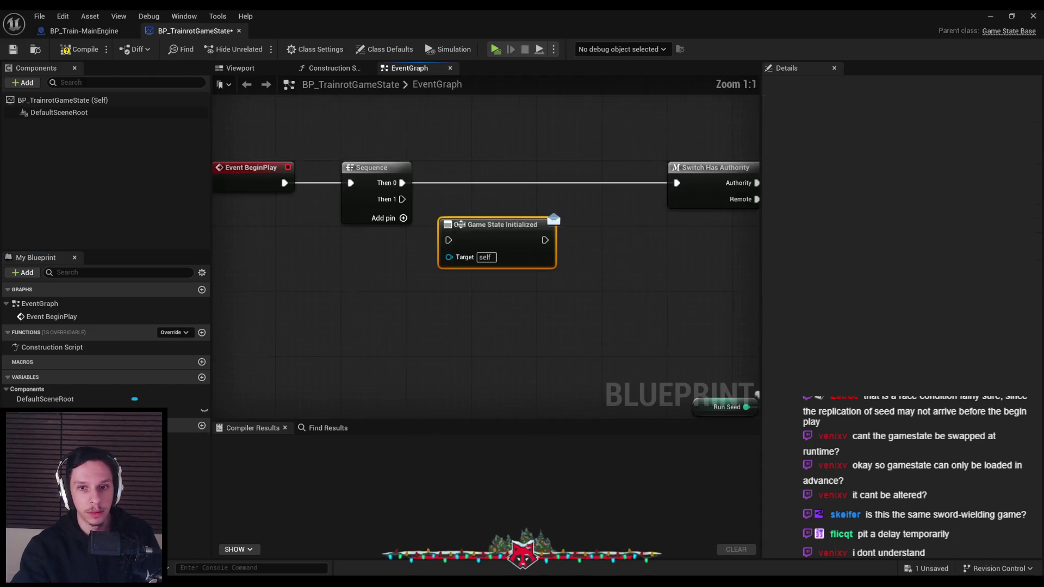
pyautogui.moveTo(402, 199)
pyautogui.mouseDown()
pyautogui.moveTo(448, 239)
pyautogui.moveTo(519, 251)
pyautogui.mouseUp()
pyautogui.click(368, 288)
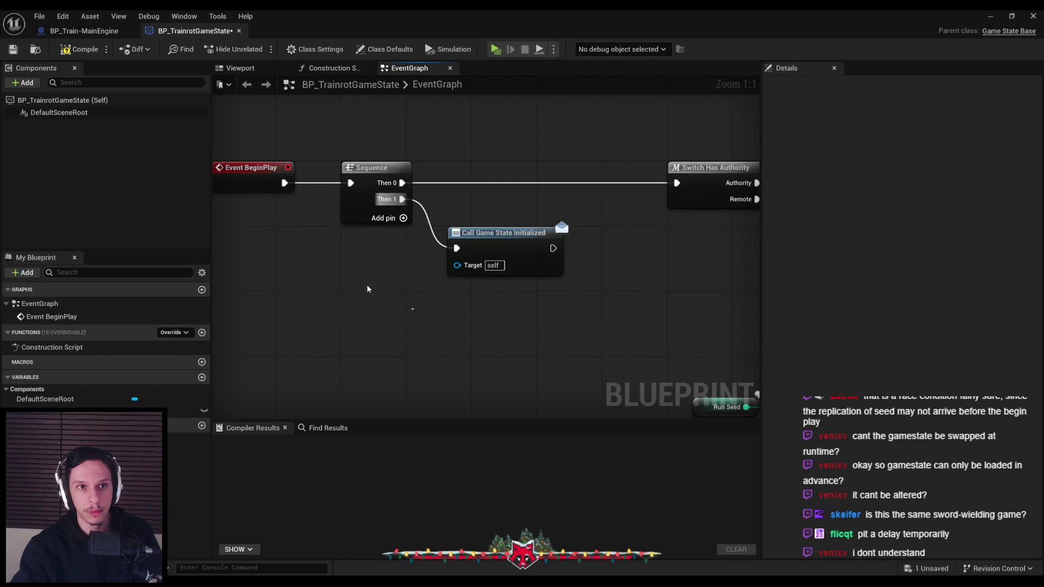
pyautogui.click(79, 48)
pyautogui.click(80, 33)
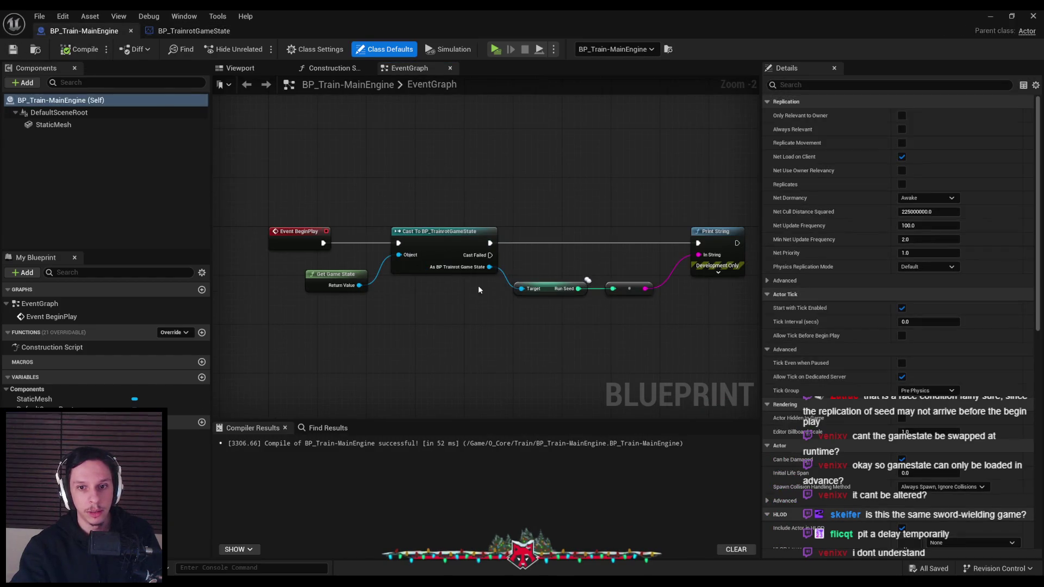
# - Detach the Print String and Run Seed nodes and bind GameStateInitialized_Event from the cast's game state
pyautogui.moveTo(545, 249); pyautogui.dragTo(662, 318)
pyautogui.hotkey('ctrl', 'x')
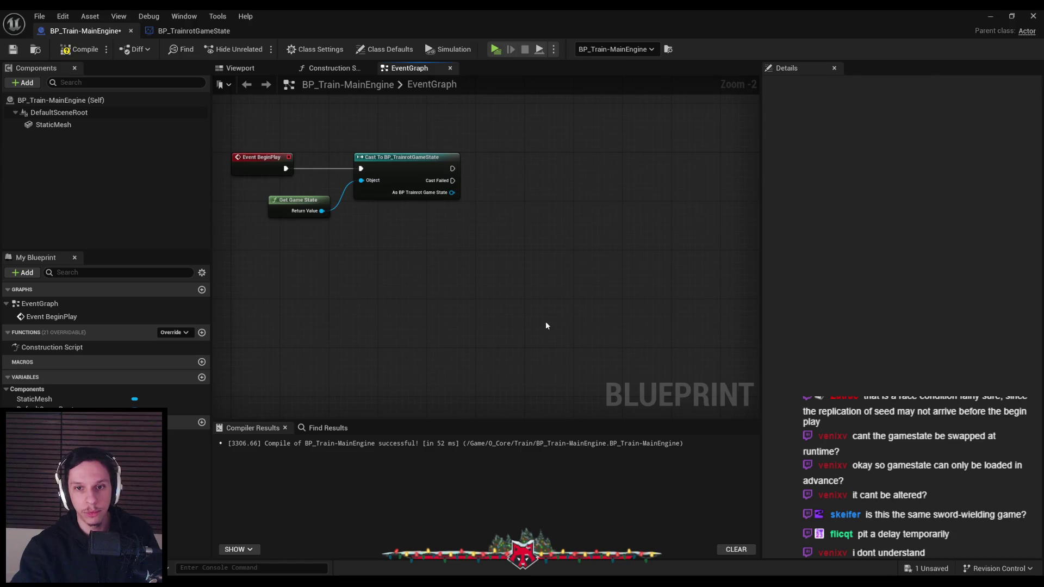
pyautogui.hotkey('ctrl', 'v')
pyautogui.moveTo(452, 193); pyautogui.dragTo(488, 180)
pyautogui.write('assi')
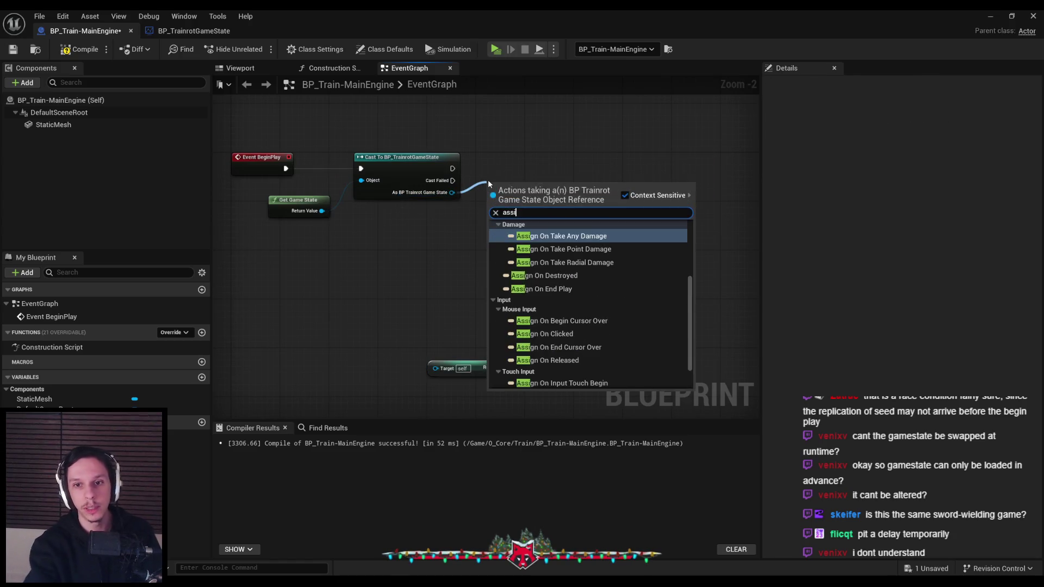
pyautogui.write('gn initia')
pyautogui.press('Return')
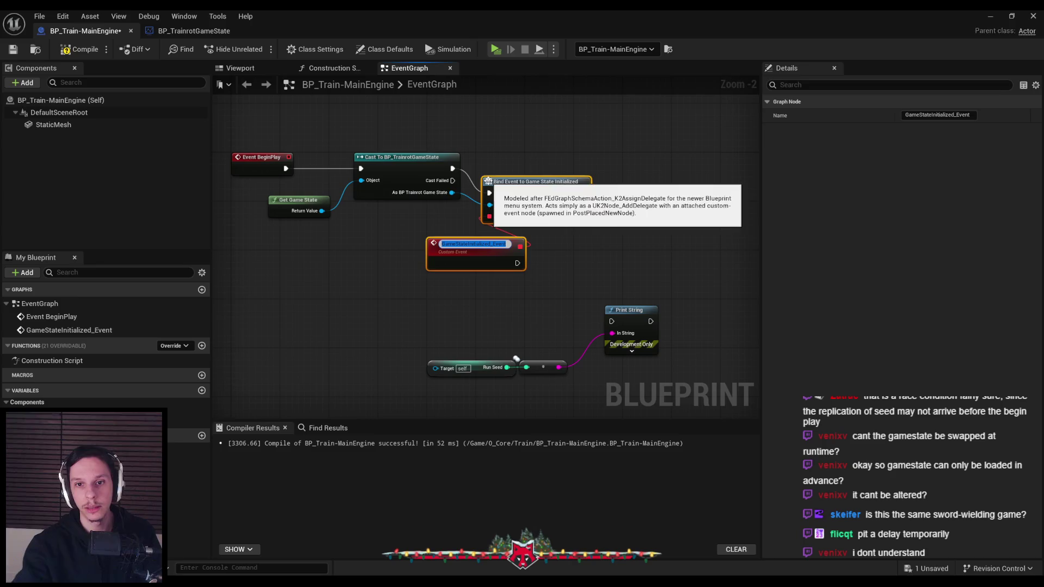
pyautogui.moveTo(516, 191)
pyautogui.mouseDown()
pyautogui.moveTo(550, 167)
pyautogui.moveTo(550, 178)
pyautogui.mouseUp()
pyautogui.moveTo(470, 255); pyautogui.dragTo(415, 256)
pyautogui.click(437, 312)
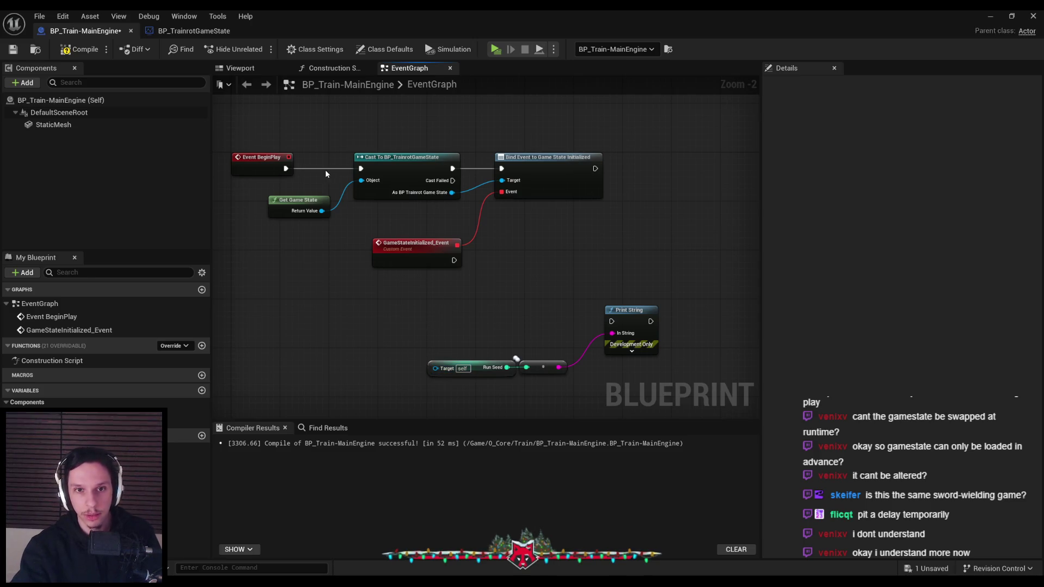
# - Paste the cast and Get Game State after GameStateInitialized_Event, rewire Print String and Run Seed, and compile
pyautogui.moveTo(432, 219)
pyautogui.mouseDown()
pyautogui.moveTo(438, 240)
pyautogui.moveTo(383, 221)
pyautogui.mouseUp()
pyautogui.hotkey('ctrl', 'v')
pyautogui.moveTo(450, 219); pyautogui.dragTo(462, 219)
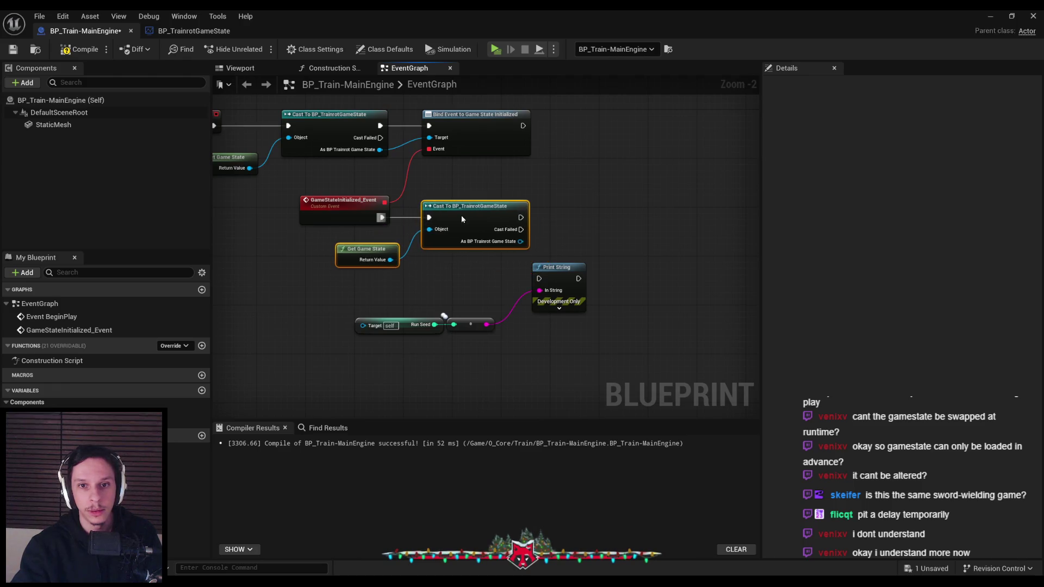
pyautogui.click(454, 274)
pyautogui.moveTo(524, 356)
pyautogui.mouseDown()
pyautogui.moveTo(543, 293)
pyautogui.moveTo(745, 234)
pyautogui.mouseUp()
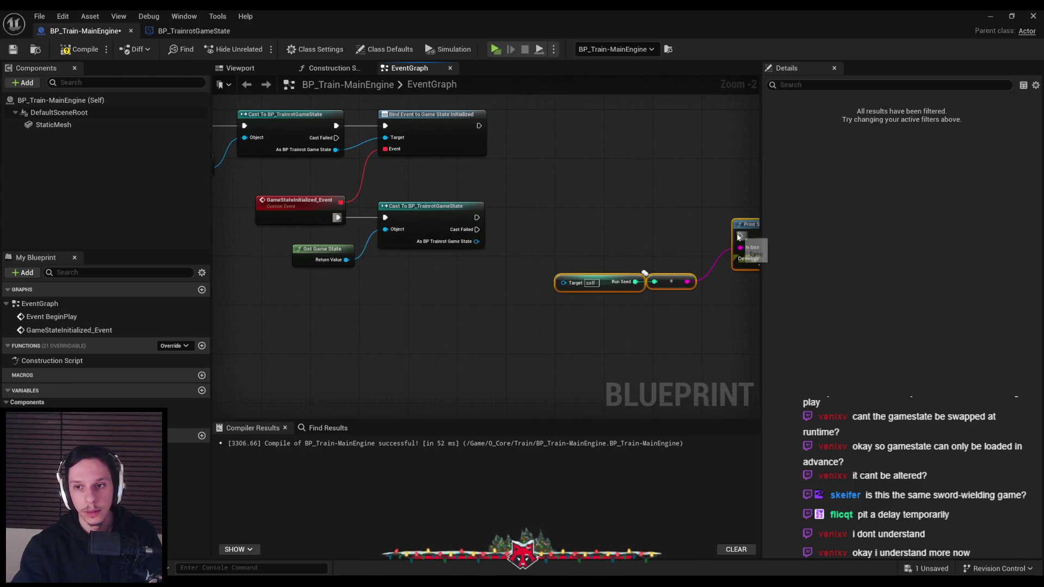
pyautogui.moveTo(478, 218)
pyautogui.mouseDown()
pyautogui.moveTo(728, 233)
pyautogui.moveTo(607, 237)
pyautogui.moveTo(615, 237)
pyautogui.mouseUp()
pyautogui.moveTo(640, 236); pyautogui.dragTo(598, 217)
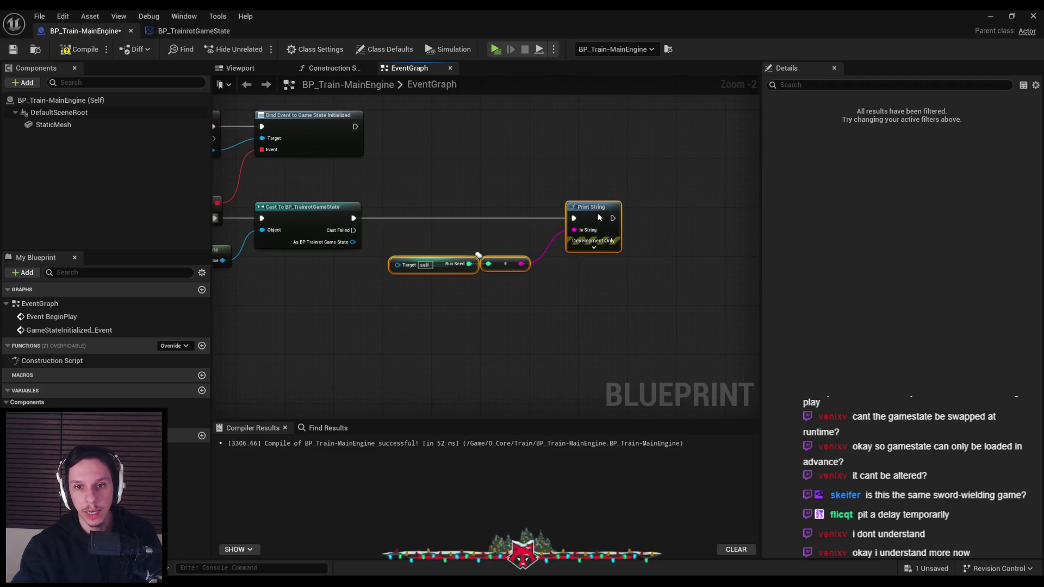
pyautogui.moveTo(355, 243); pyautogui.dragTo(398, 265)
pyautogui.click(364, 326)
pyautogui.click(79, 49)
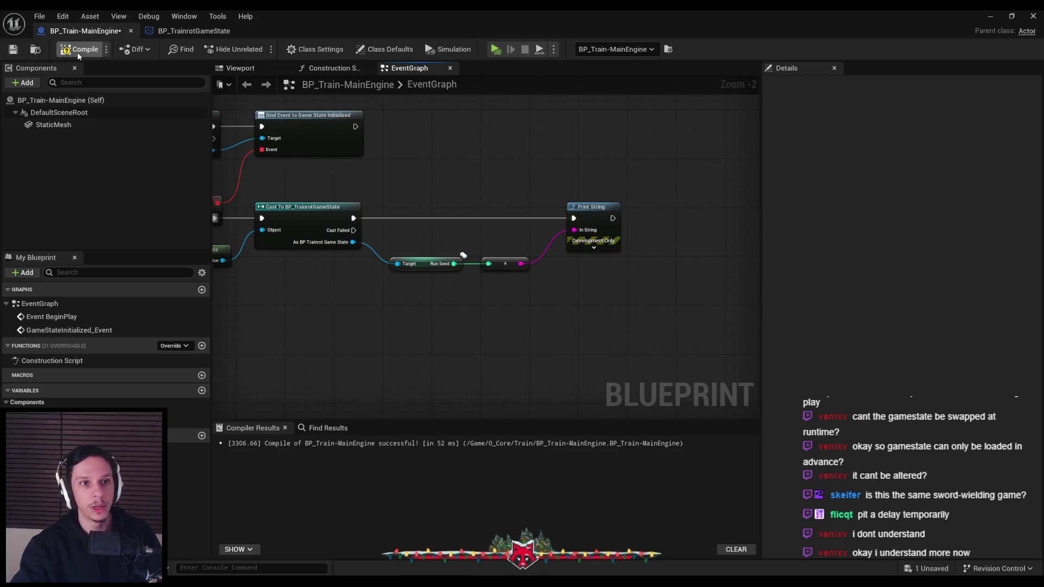
# - Run a server-plus-two-clients PIE session and open the server console showing run seed 760522
pyautogui.click(988, 17)
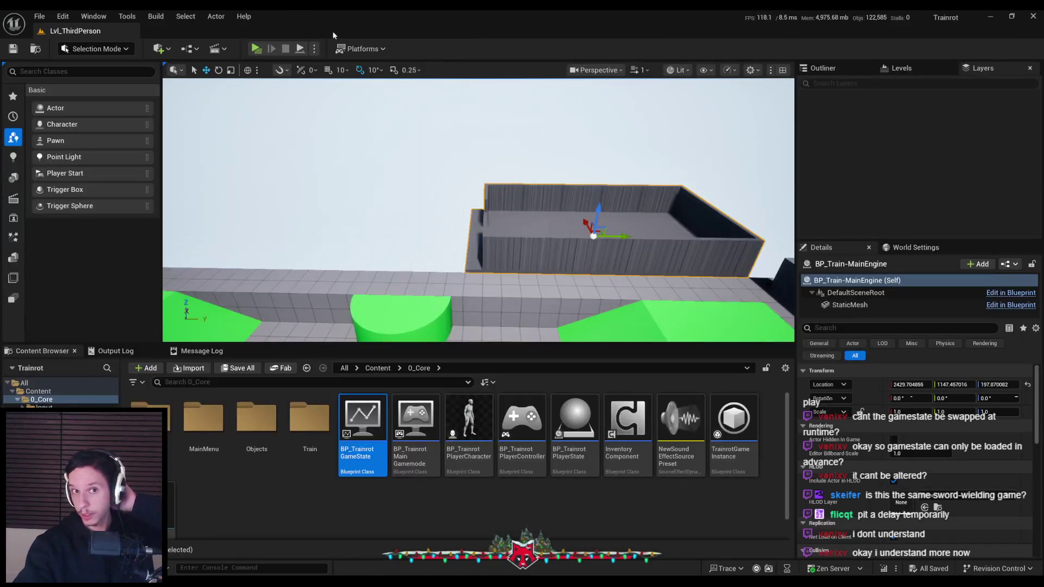
pyautogui.click(257, 49)
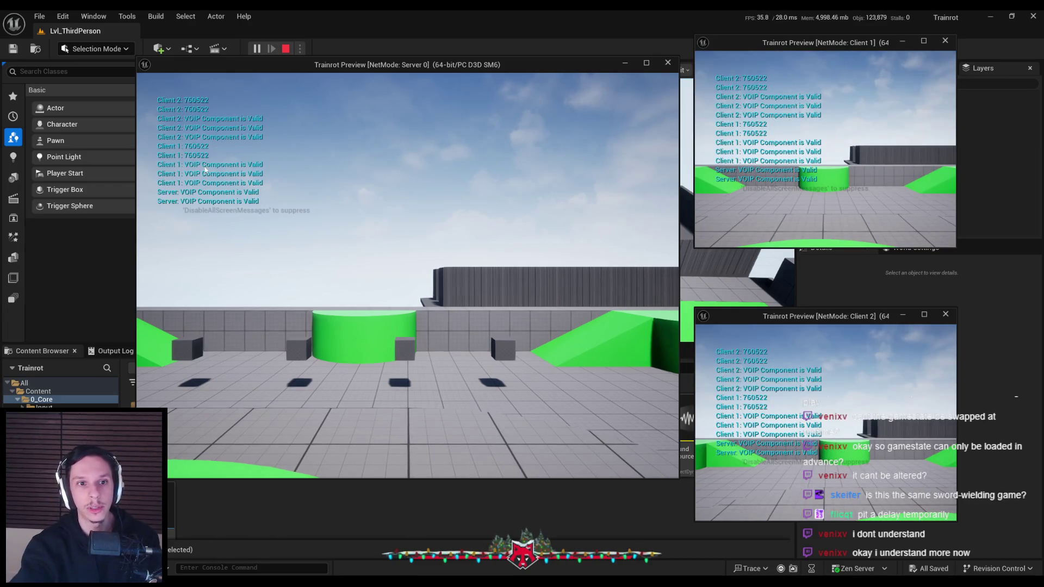
pyautogui.press('`')
pyautogui.press('`')
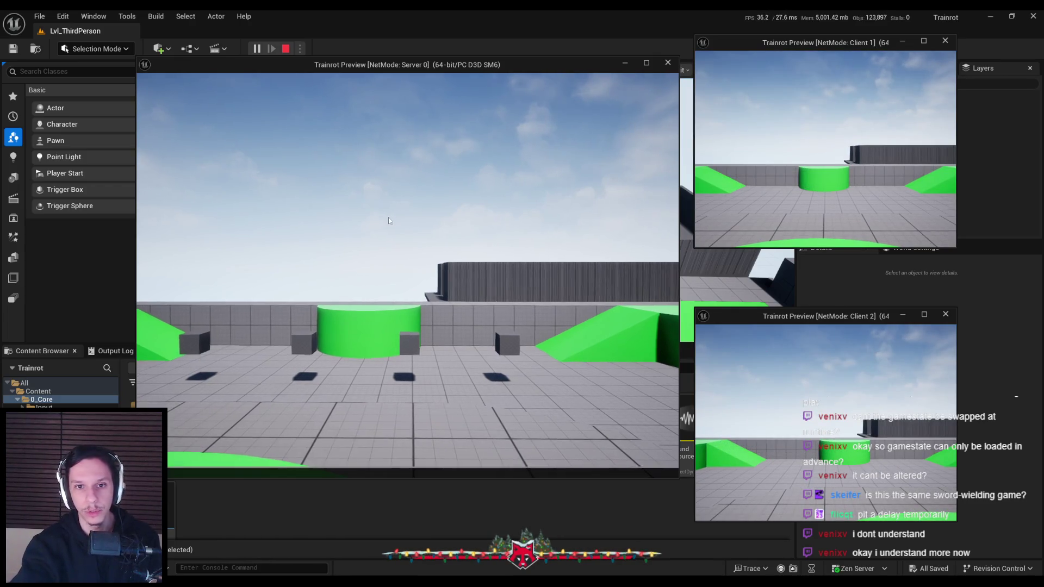